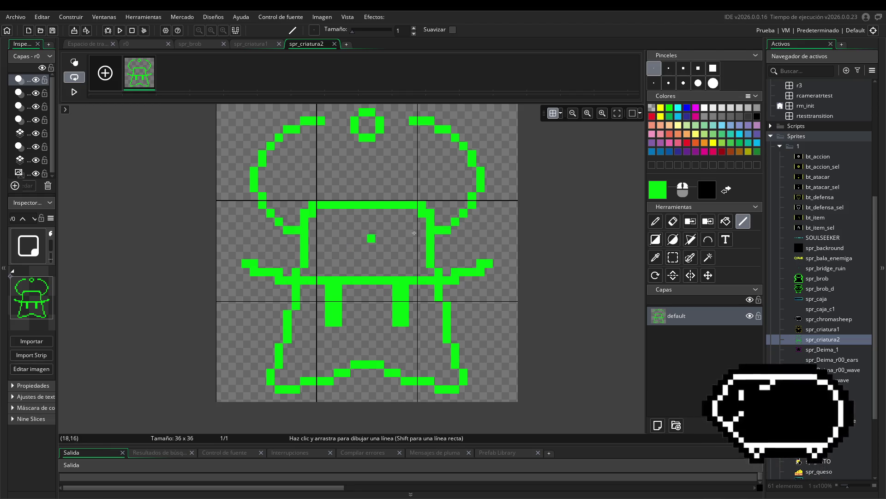
Draw green lines along the creature's right arm and the head's upper-left outline.
mouse_move(448, 220)
left_mouse_down()
mouse_move(478, 171)
mouse_move(441, 136)
left_mouse_up()
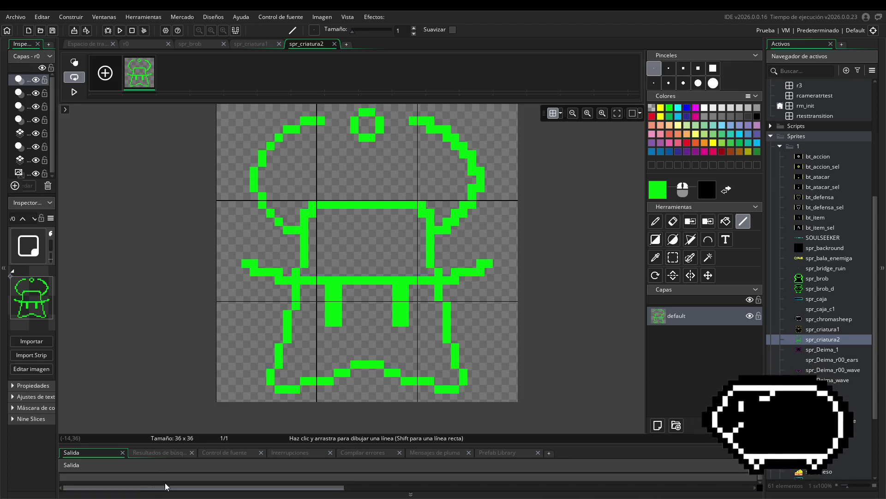
mouse_move(306, 128)
left_mouse_down()
mouse_move(271, 154)
mouse_move(263, 189)
mouse_move(272, 205)
left_mouse_up()
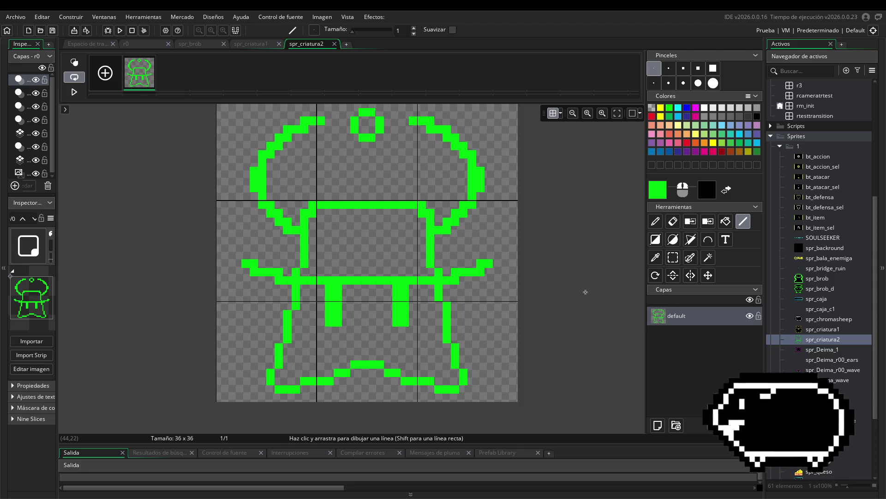
scroll(586, 292, "left", 2)
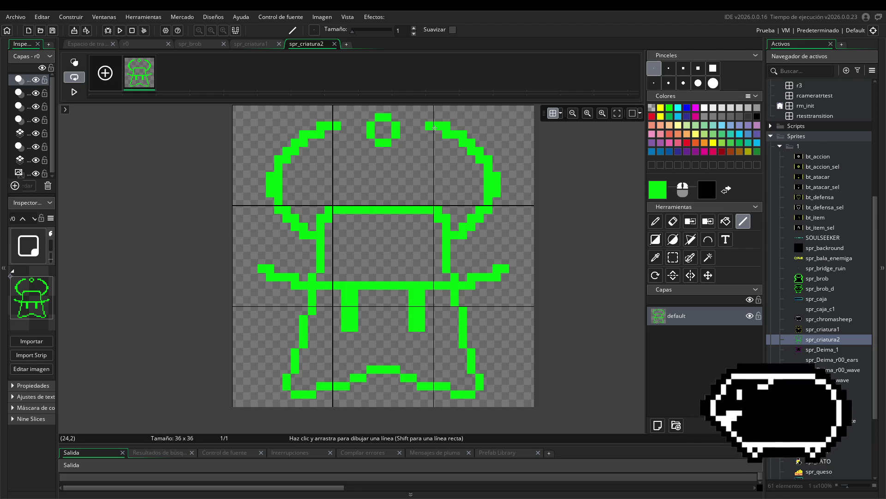
Thicken the small ring atop the head with extra pixels all around it.
left_click(370, 121)
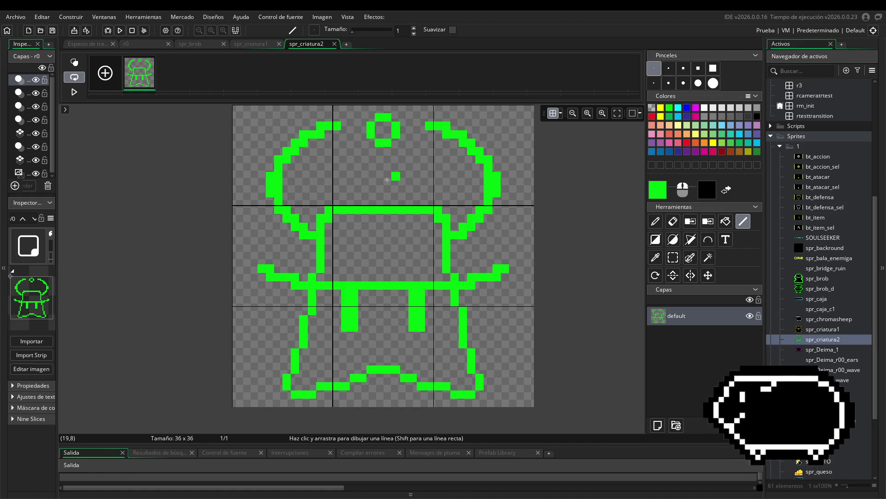
scroll(505, 175, "up", 2)
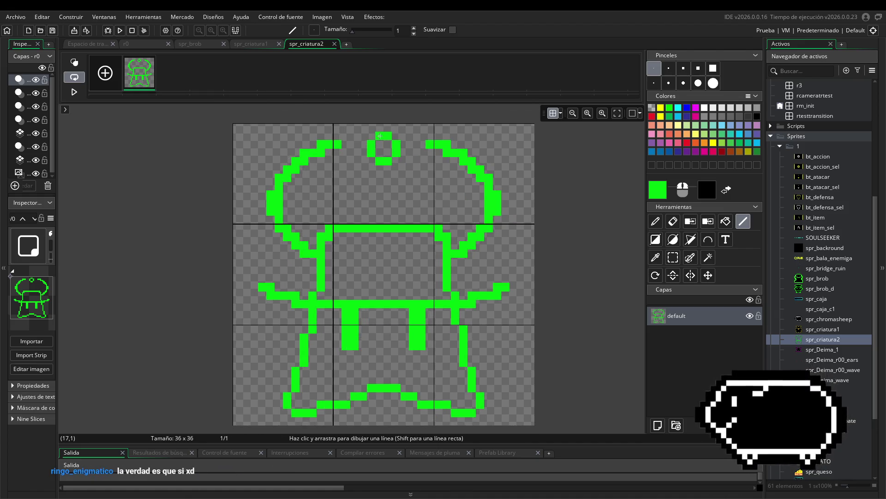
left_click(388, 127)
left_click(396, 136)
left_click(405, 144)
left_click(404, 152)
left_click(396, 161)
left_click(380, 170)
left_click(371, 161)
left_click(363, 152)
left_click(363, 144)
left_click(371, 136)
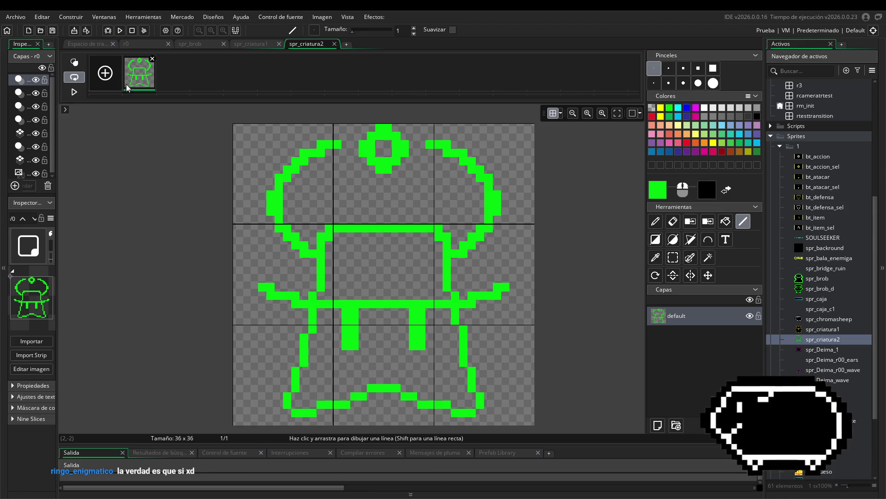
scroll(485, 166, "down", 4)
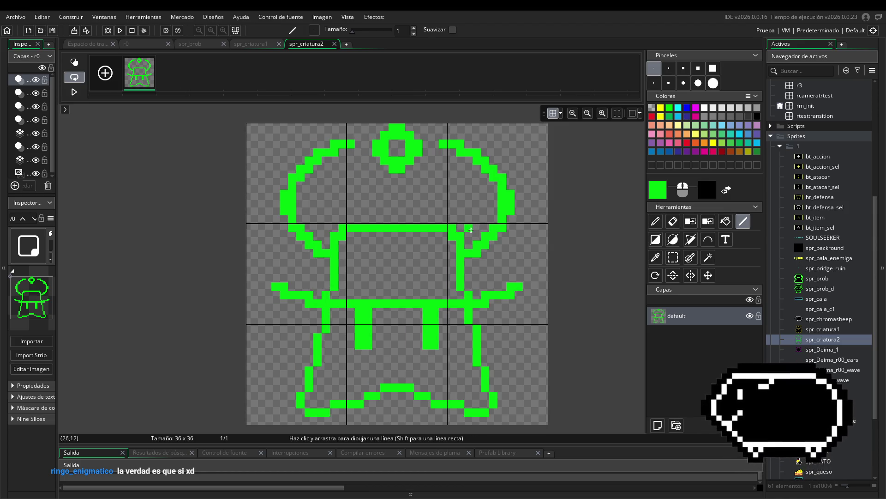
scroll(371, 160, "up", 2)
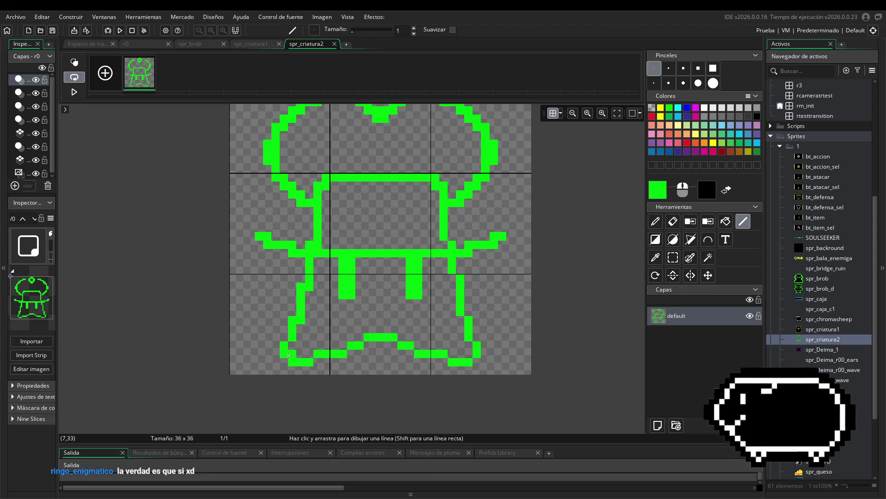
Redraw the sprite's bottom edge line and make the left arm tip bolder.
mouse_move(293, 352)
left_mouse_down()
mouse_move(398, 336)
mouse_move(466, 352)
mouse_move(469, 365)
mouse_move(464, 316)
left_mouse_up()
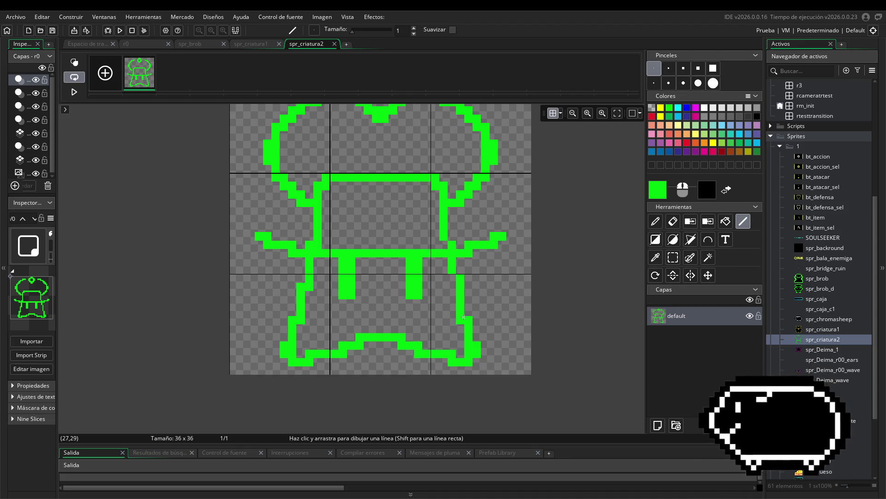
scroll(459, 300, "up", 1)
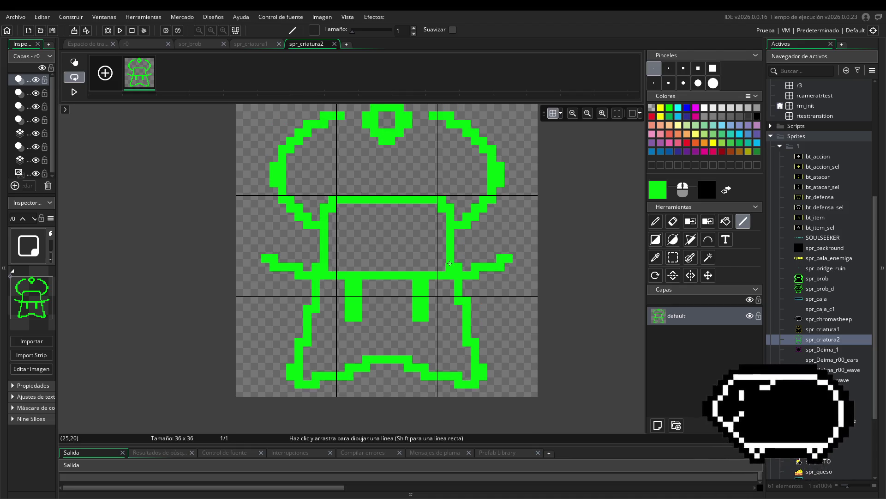
left_click(263, 268)
left_click(267, 250)
mouse_move(266, 251)
left_mouse_down()
mouse_move(380, 267)
mouse_move(490, 258)
left_mouse_up()
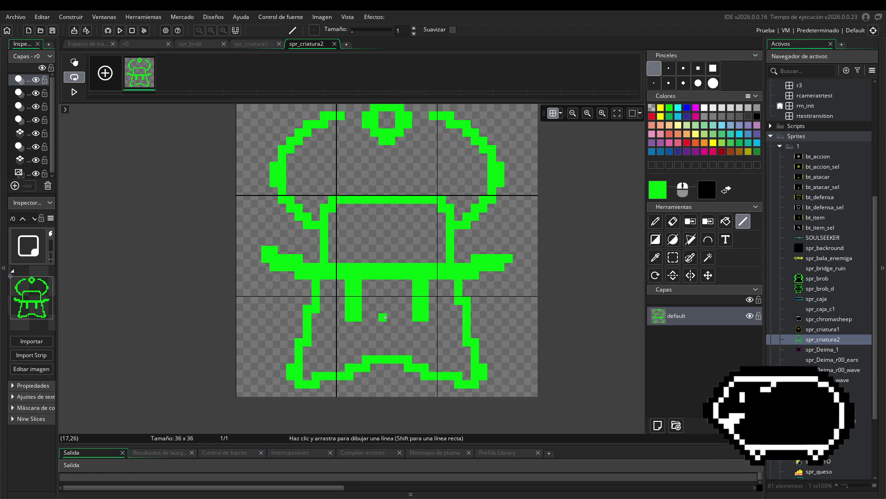
Flood-fill the upper and lower body interiors with black.
left_click(725, 221)
right_click(378, 239)
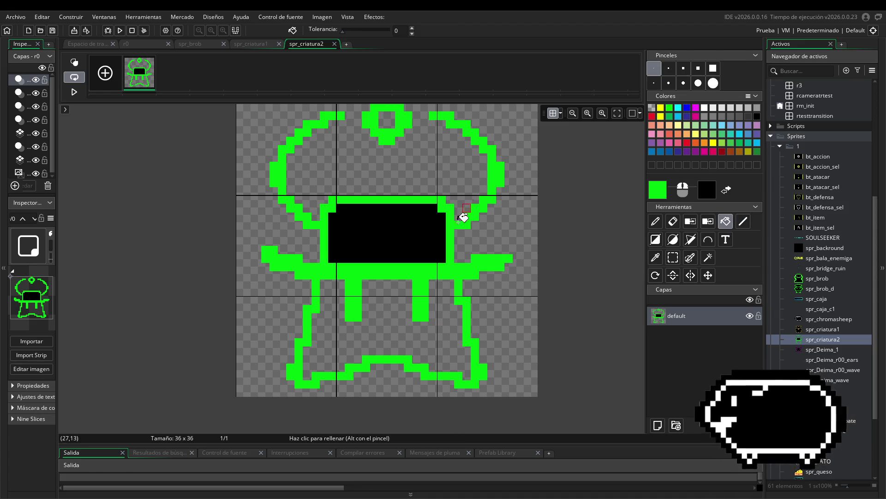
right_click(409, 345)
Fill the transparent background and the ring's centre with black, then switch to Discord.
left_click_drag(501, 192, 538, 213)
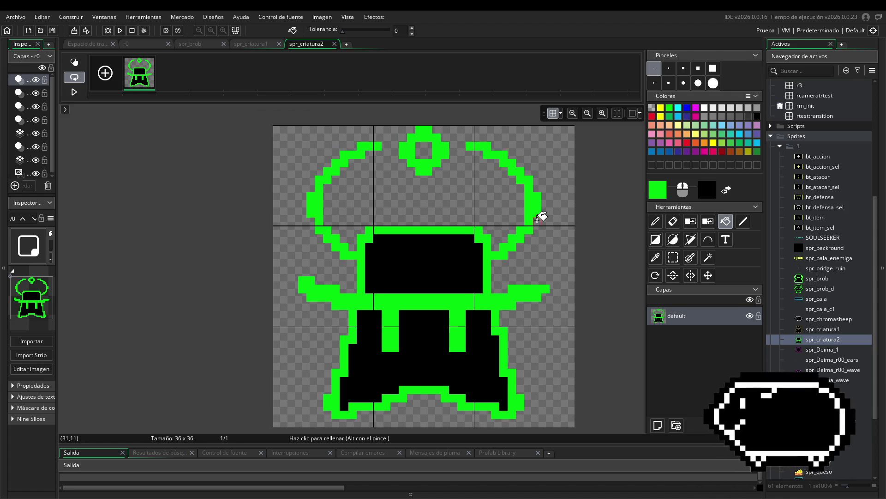
mouse_move(552, 251)
left_mouse_down()
mouse_move(532, 240)
mouse_move(494, 242)
left_mouse_up()
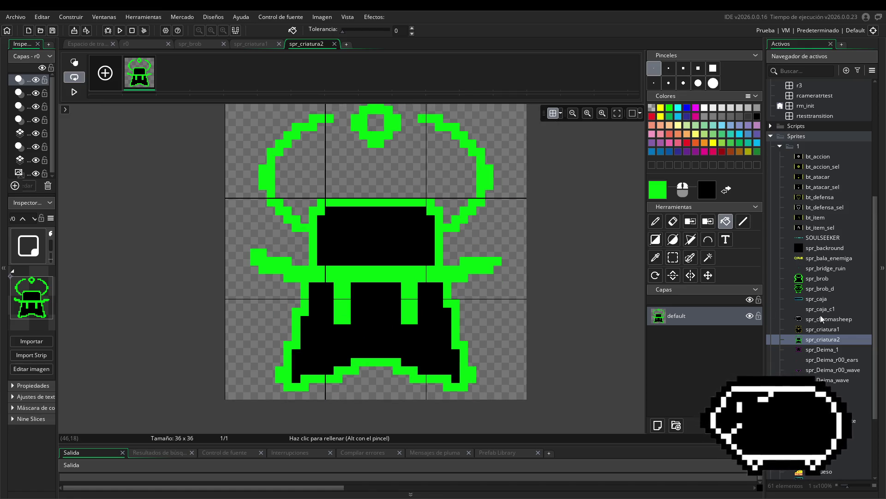
left_click_drag(484, 280, 512, 305)
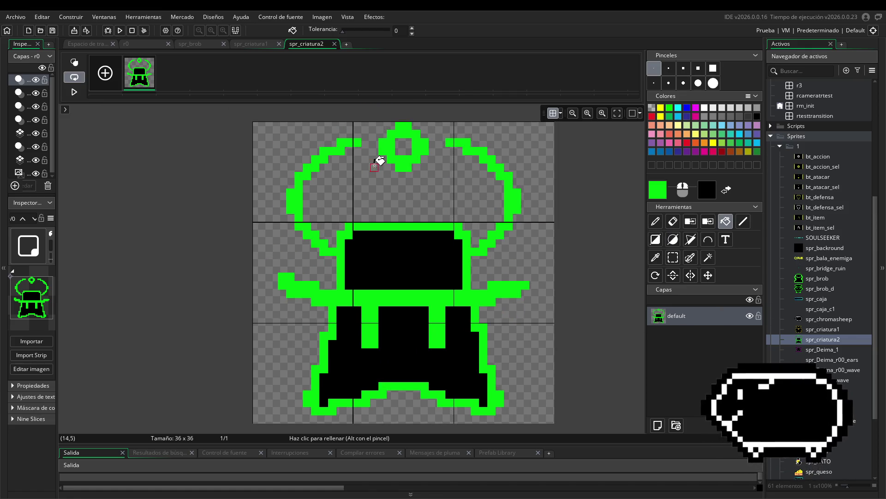
right_click(537, 256)
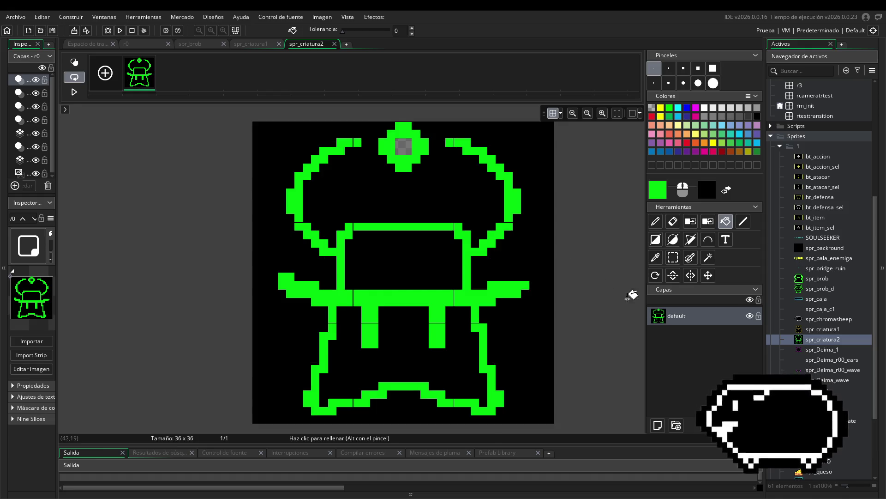
right_click(403, 147)
mouse_move(576, 267)
left_mouse_down()
mouse_move(564, 245)
mouse_move(572, 251)
left_mouse_up()
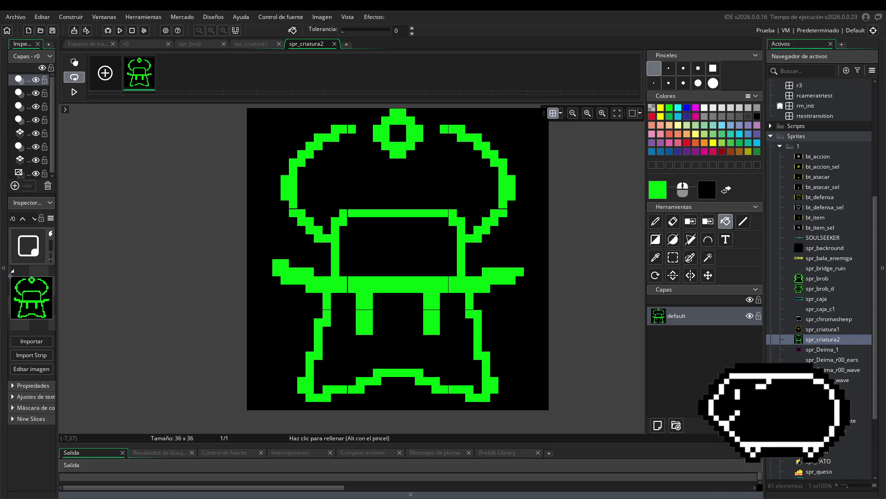
key("alt+Tab")
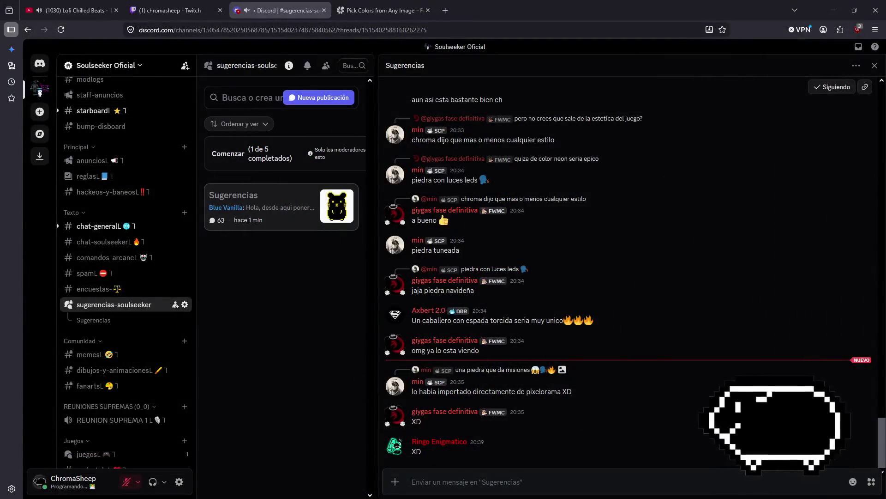
View the green creature drawing full-screen and flip between it and the sprite editor.
scroll(580, 315, "up", 10)
scroll(619, 369, "up", 10)
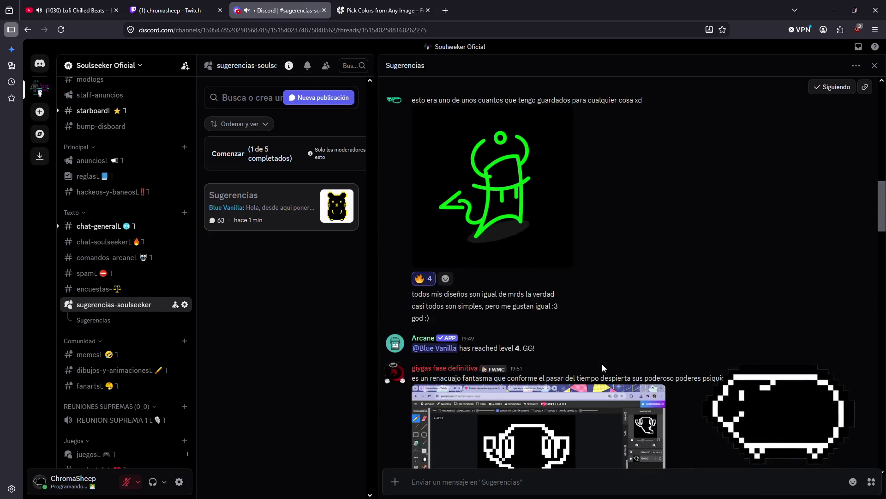
left_click(476, 424)
left_click(172, 495)
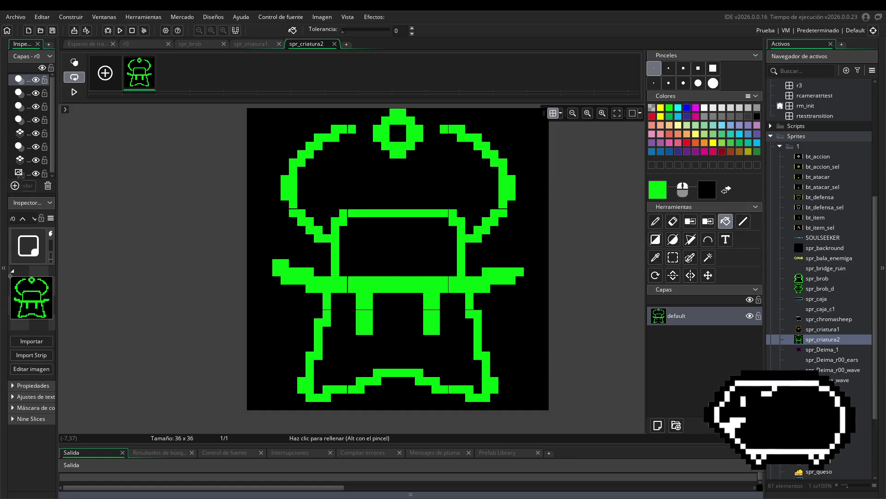
key("alt+Tab")
key("alt+Tab")
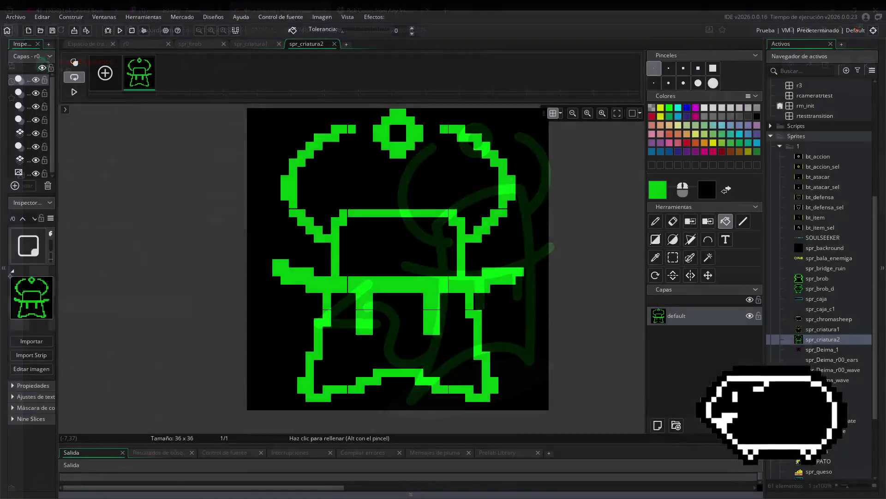
key("alt+Tab")
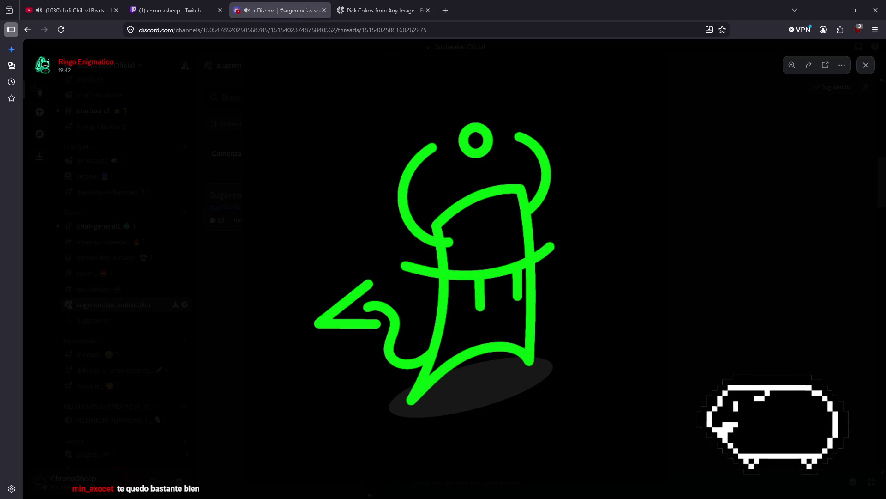
key("alt+Tab")
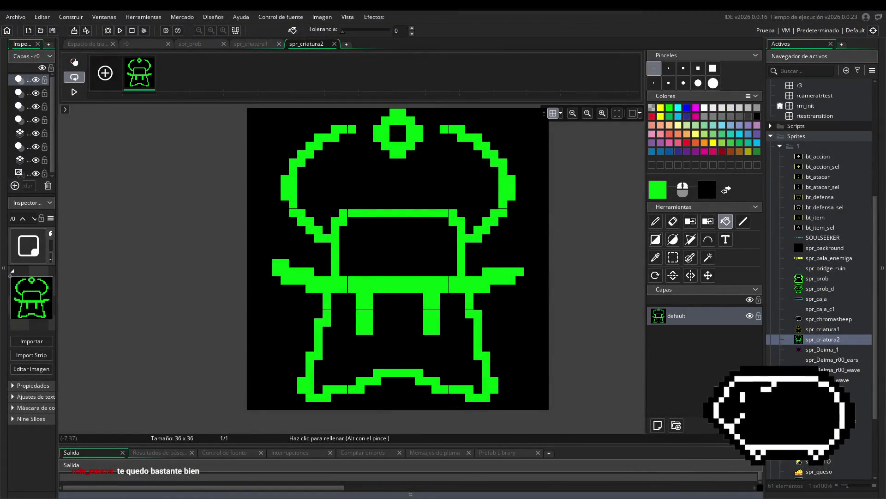
key("alt+Tab")
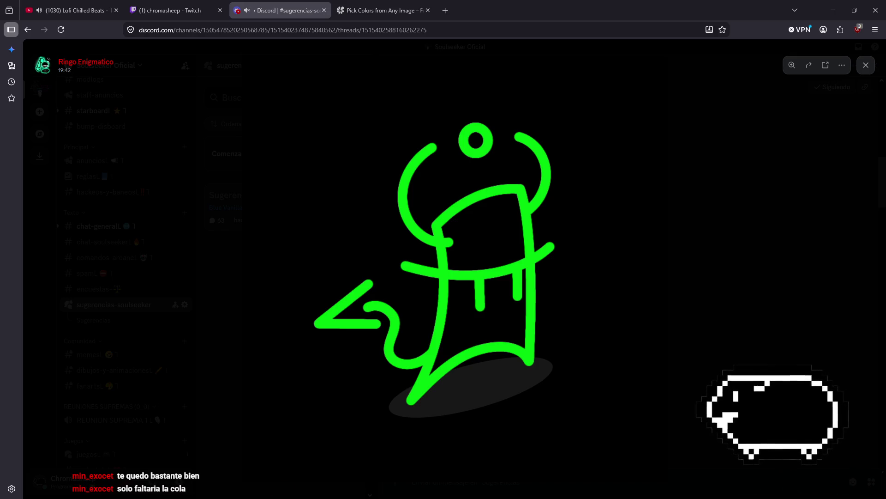
key("alt+Tab")
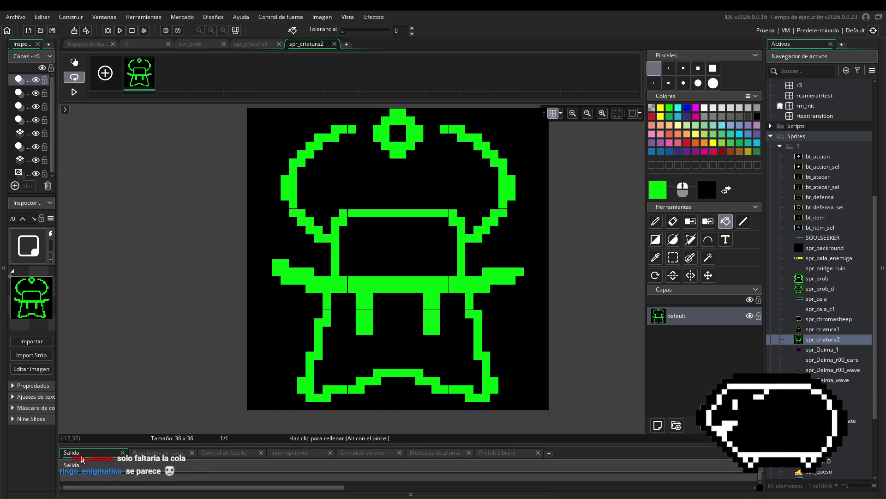
Paint a curly tail off the creature's lower-right outline with the pencil, then undo it.
left_click(742, 221)
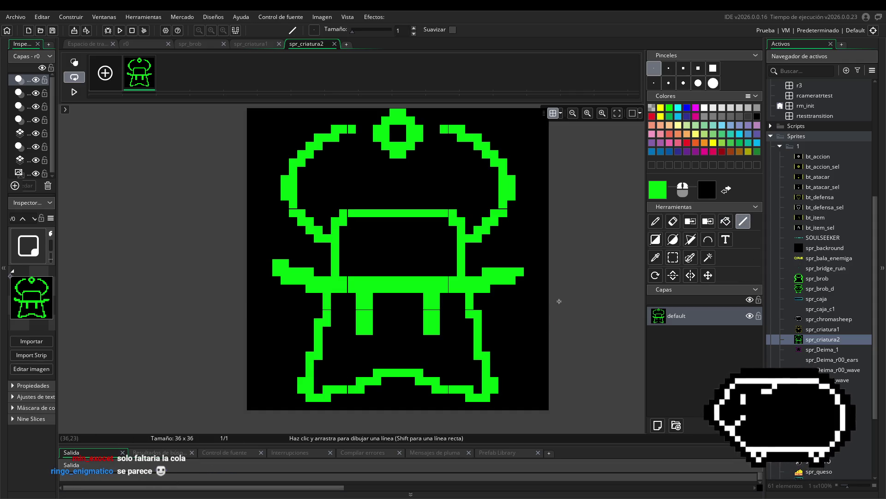
left_click_drag(560, 301, 508, 303)
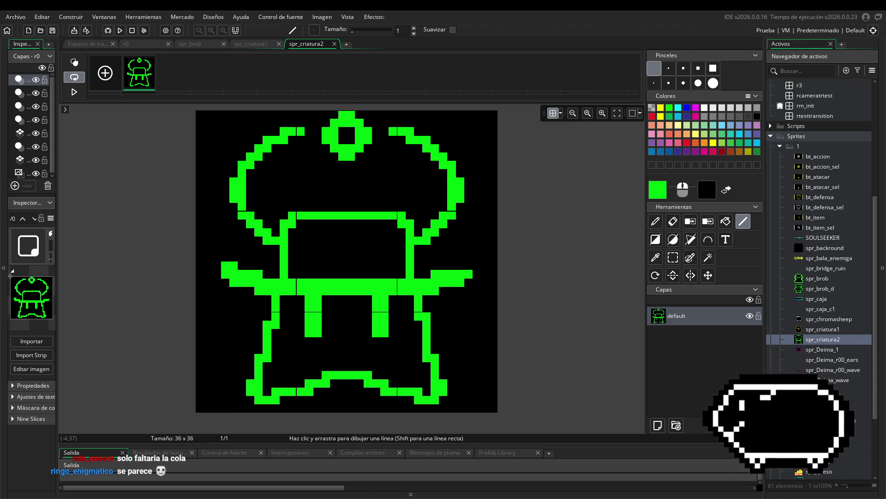
left_click(655, 221)
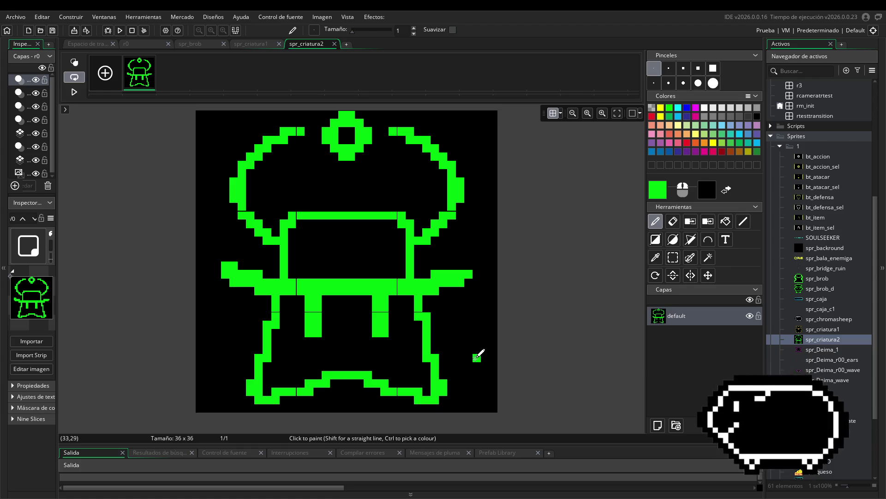
mouse_move(442, 364)
left_mouse_down()
mouse_move(460, 354)
mouse_move(448, 317)
mouse_move(468, 307)
left_mouse_up()
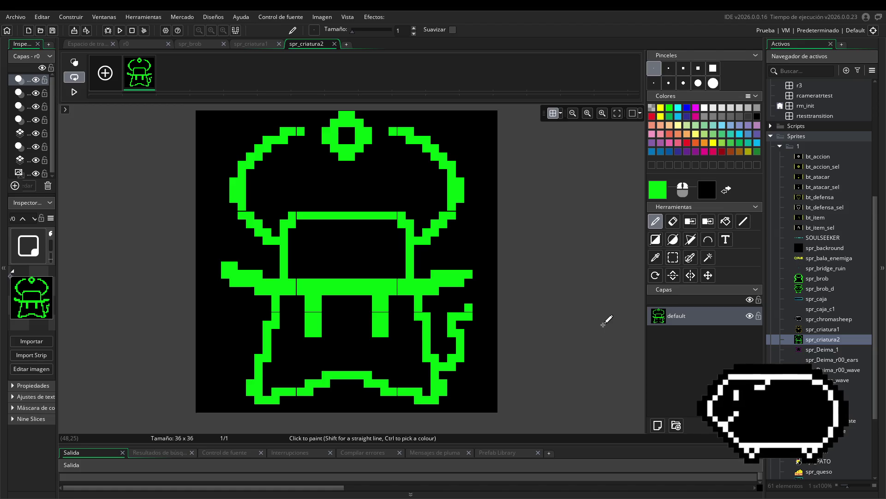
left_click_drag(605, 320, 626, 328)
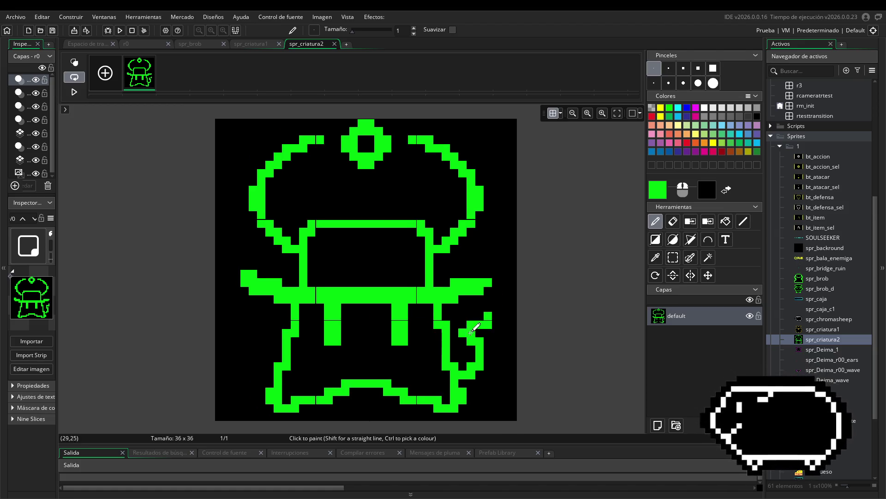
scroll(531, 332, "down", 1)
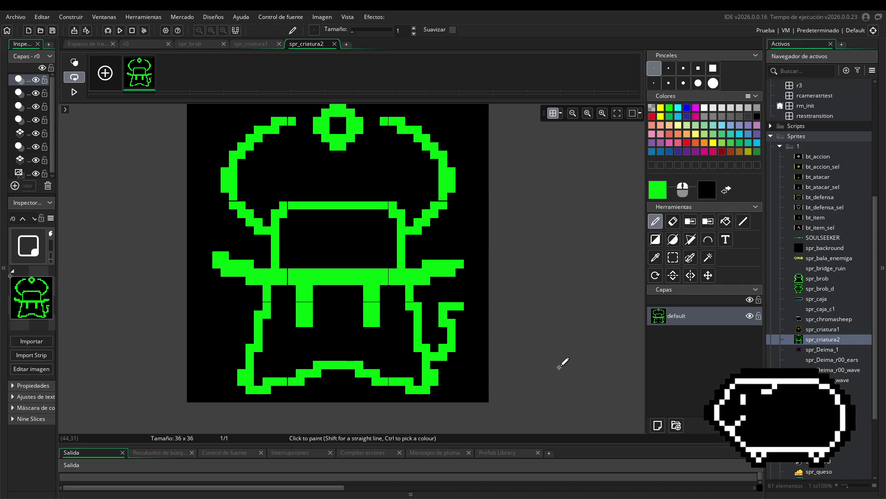
key("ctrl+z")
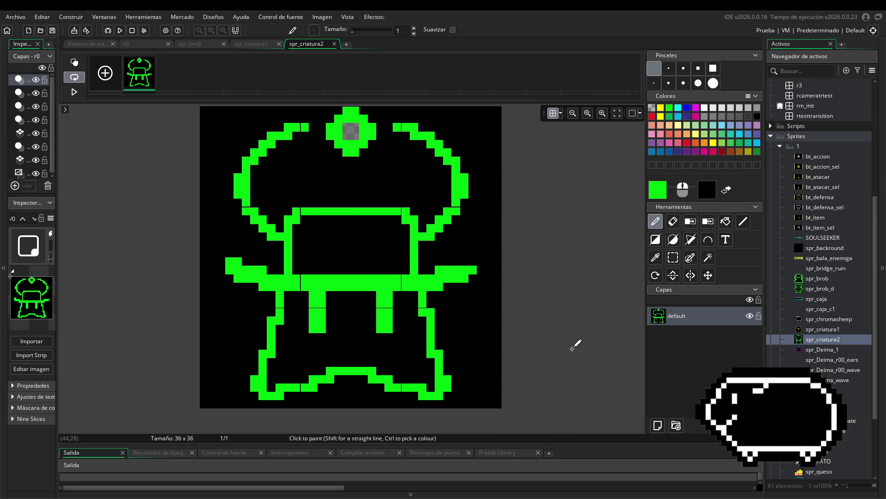
Place the first pencil pixel of a new tail at the creature's lower right.
left_click(447, 346)
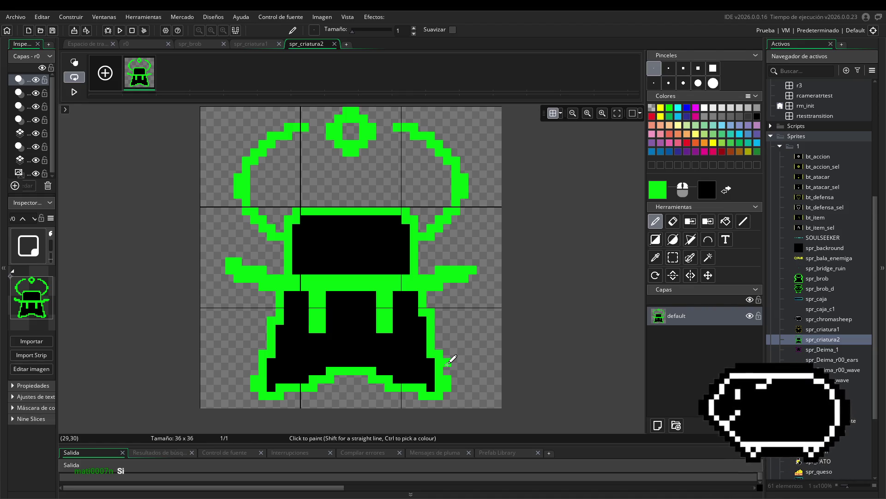
Draw an arrow-shaped green tail at the lower right, undoing misplaced and stray pixels.
mouse_move(451, 362)
left_mouse_down()
mouse_move(474, 332)
mouse_move(457, 321)
left_mouse_up()
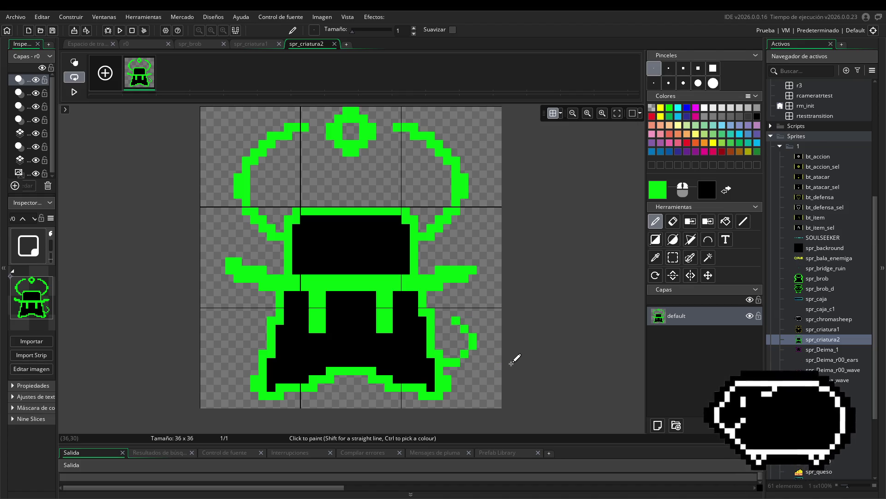
key("ctrl+z")
key("ctrl+z")
mouse_move(478, 342)
left_mouse_down()
mouse_move(451, 311)
mouse_move(472, 313)
mouse_move(481, 301)
mouse_move(491, 307)
mouse_move(472, 328)
left_mouse_up()
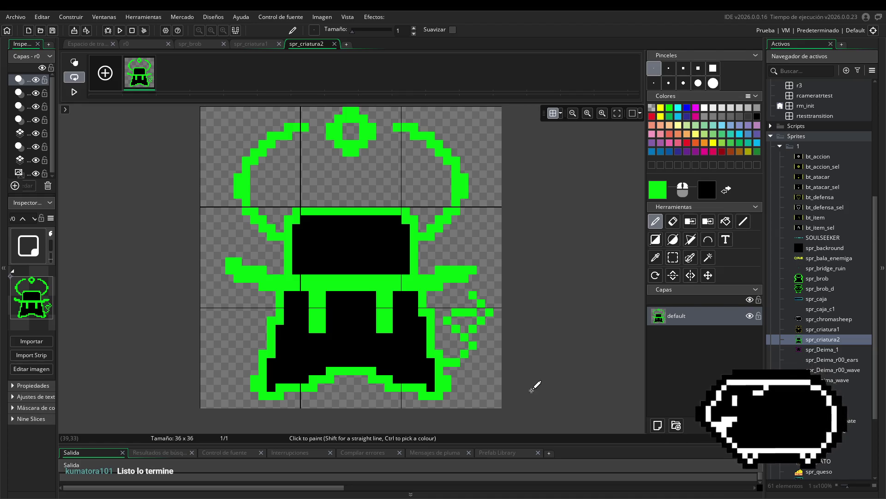
key("ctrl+z")
key("ctrl+z")
key("ctrl+z")
left_click(481, 295)
mouse_move(483, 299)
left_mouse_down()
mouse_move(497, 308)
mouse_move(484, 325)
left_mouse_up()
left_click(482, 327)
left_click(206, 235)
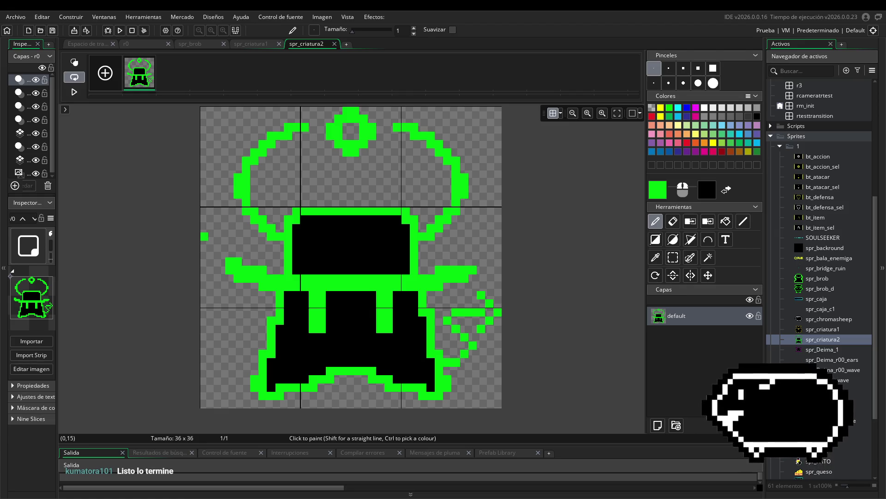
key("ctrl+z")
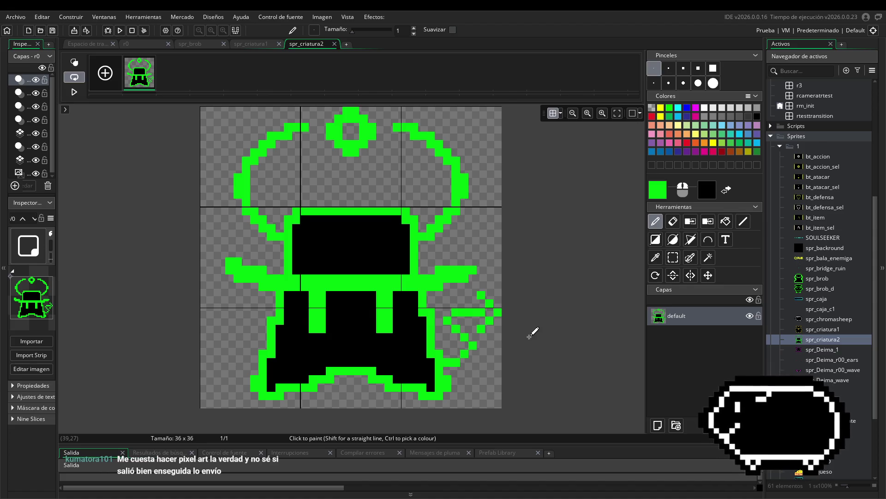
scroll(532, 333, "down", 2)
Select the whole creature and move it two pixels left.
left_click(673, 257)
left_click_drag(278, 154, 514, 397)
left_click_drag(460, 351, 445, 349)
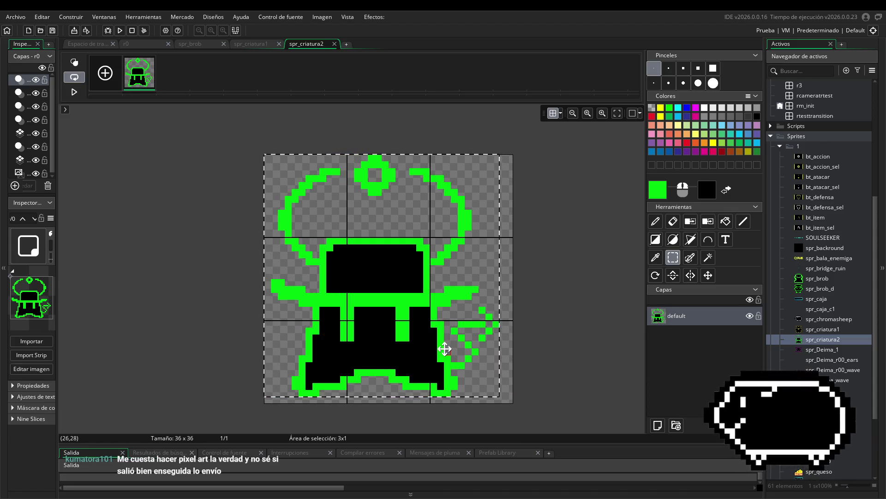
left_click(572, 314)
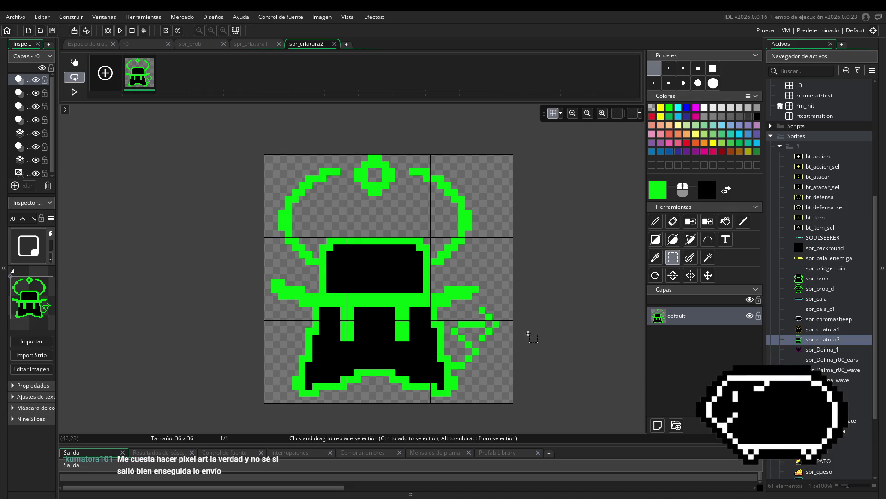
scroll(447, 353, "up", 4)
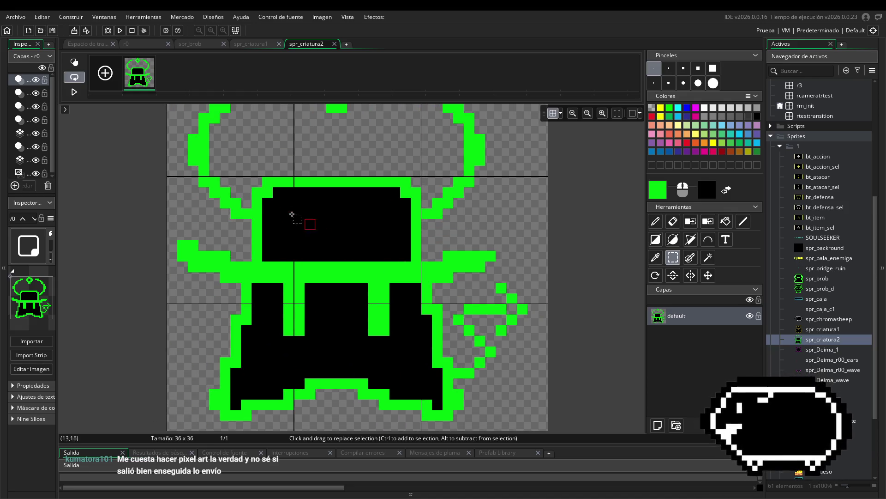
scroll(292, 214, "down", 4)
scroll(556, 387, "up", 1)
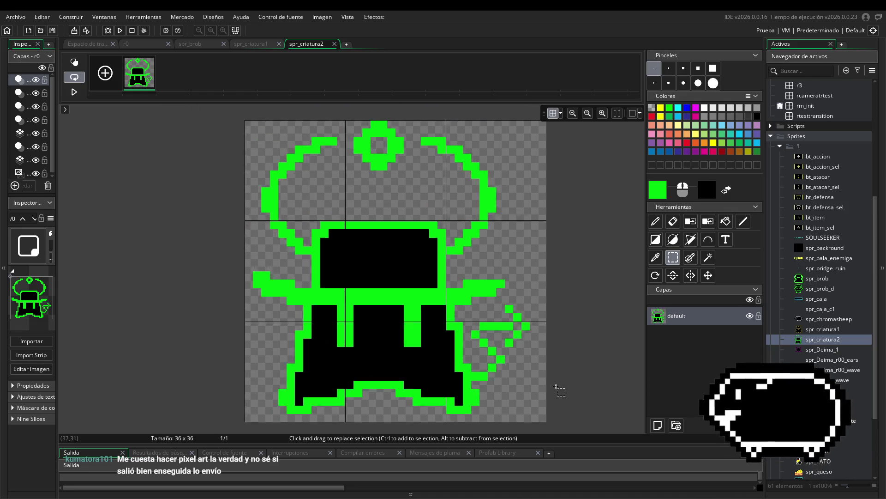
scroll(466, 175, "down", 2)
scroll(438, 288, "up", 2)
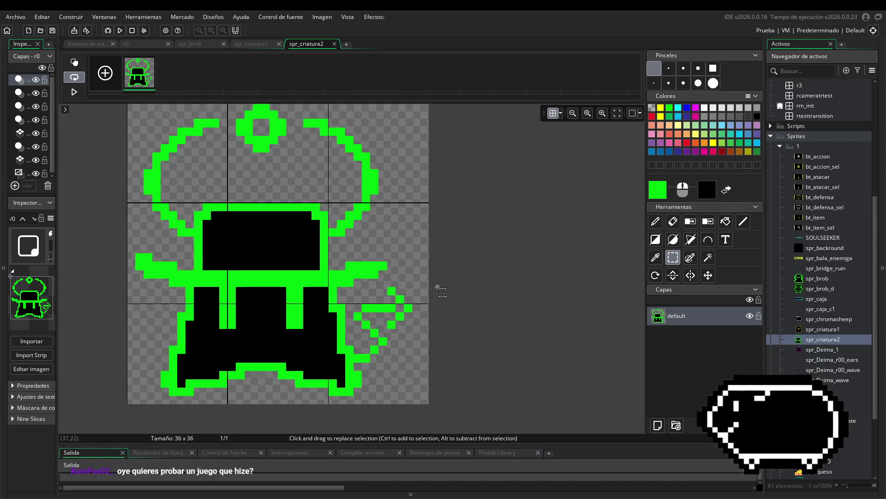
Select and delete the arrow tail pixels.
left_click_drag(347, 262, 406, 337)
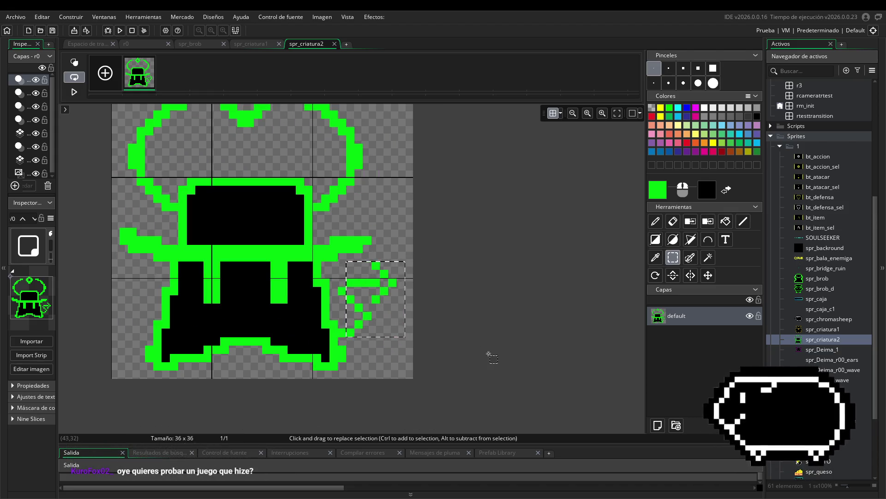
key("Delete")
left_click(673, 221)
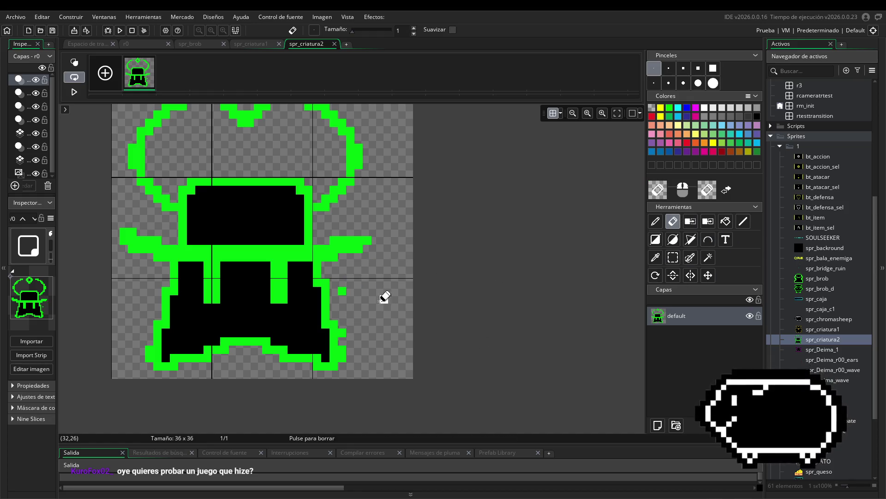
Draw the curled tail pixel by pixel from (28,29), curving up, over and down-right.
key("l")
left_click(350, 323)
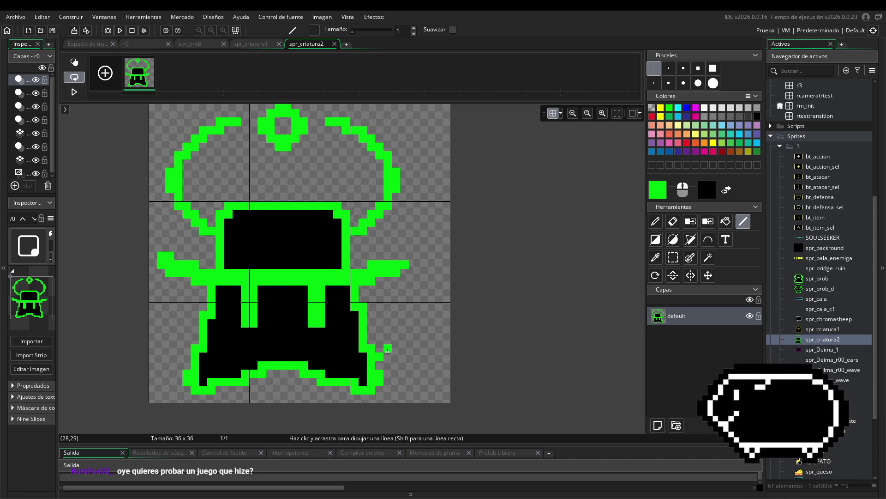
left_click(396, 340)
left_click(396, 331)
left_click(387, 324)
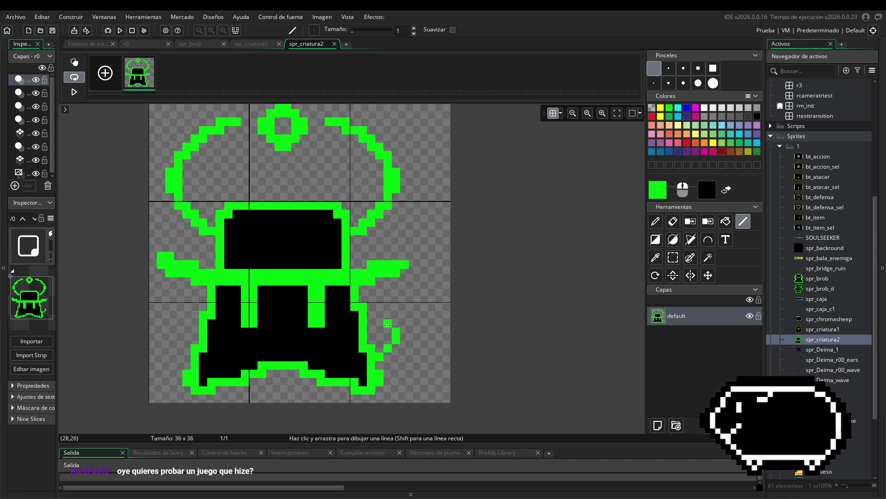
left_click(380, 316)
left_click(379, 307)
left_click(390, 300)
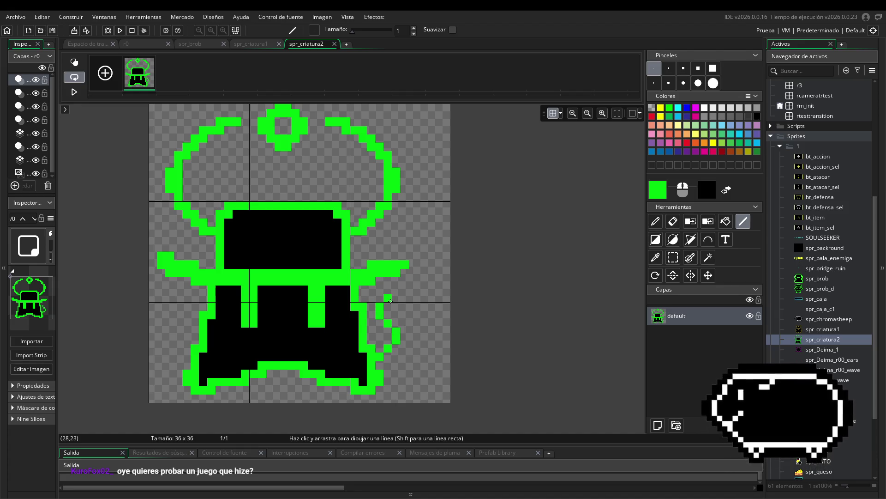
left_click(396, 289)
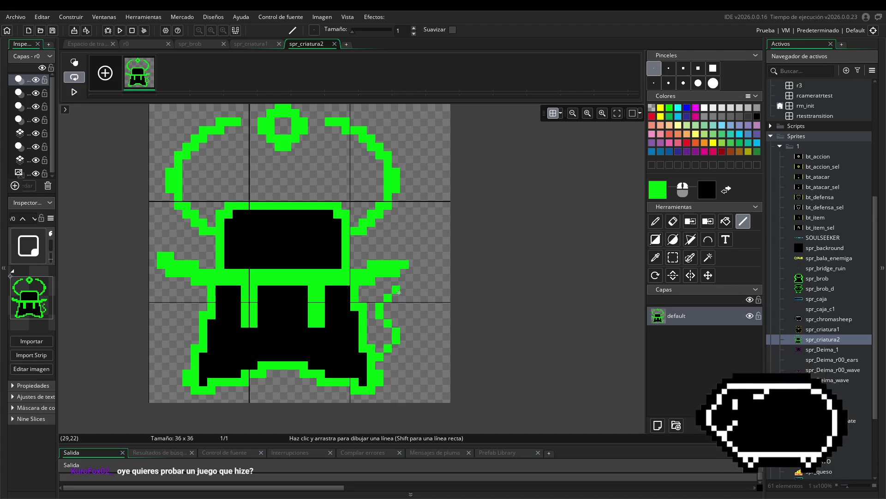
left_click(404, 291)
left_click(412, 299)
left_click(421, 306)
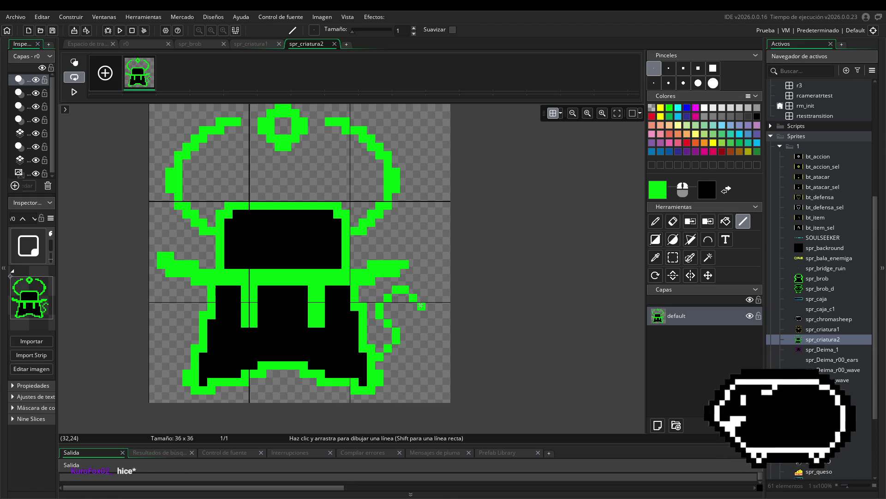
left_click(428, 316)
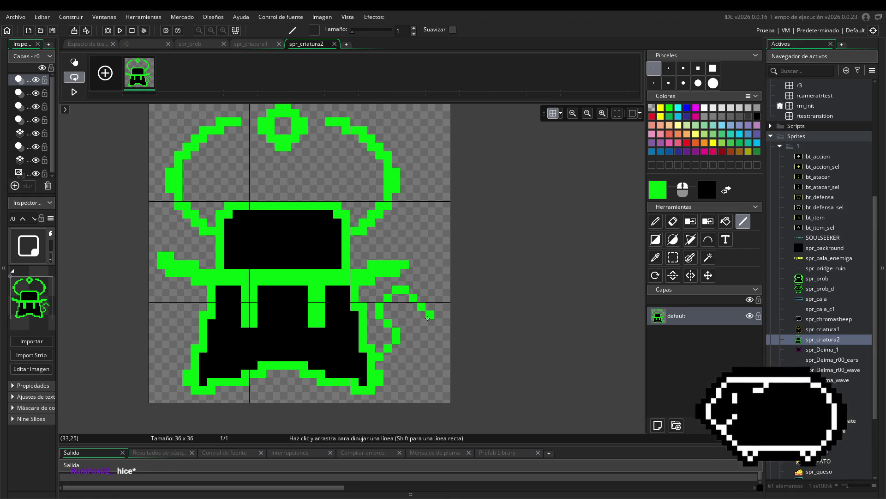
left_click(428, 322)
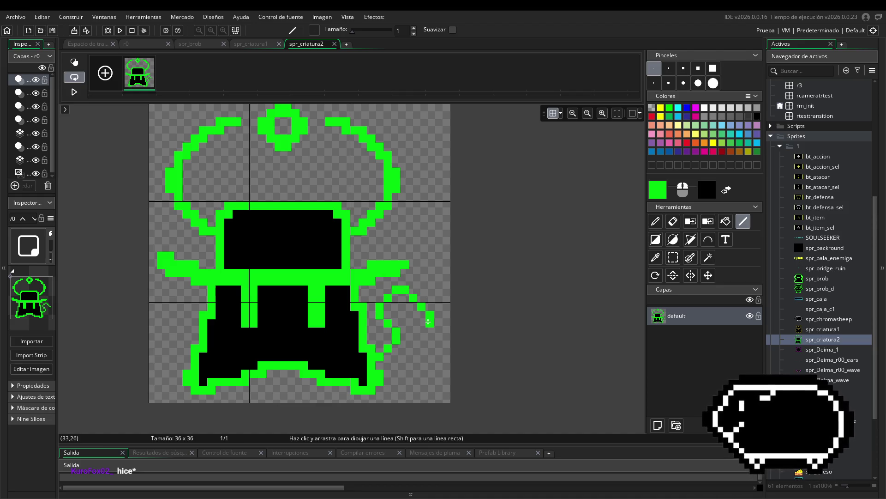
left_click(414, 323)
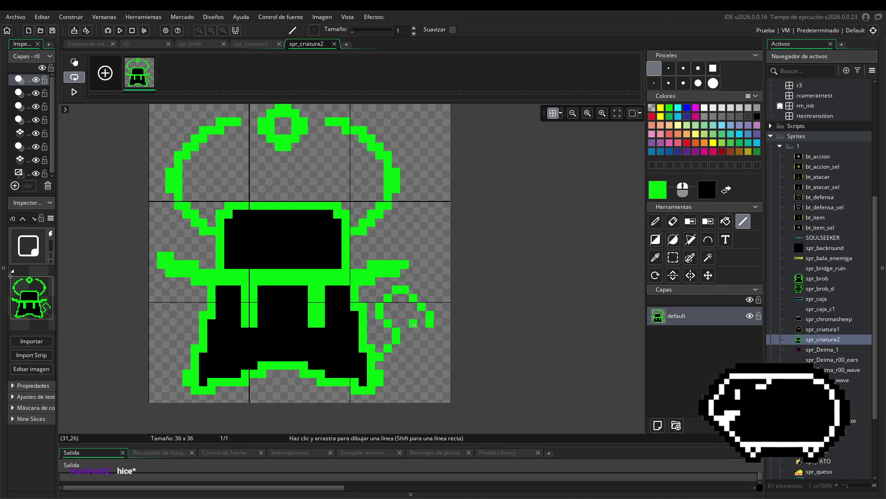
Add the V-shaped tip at the end of the tail.
left_click(430, 339)
left_click(438, 331)
left_click(449, 326)
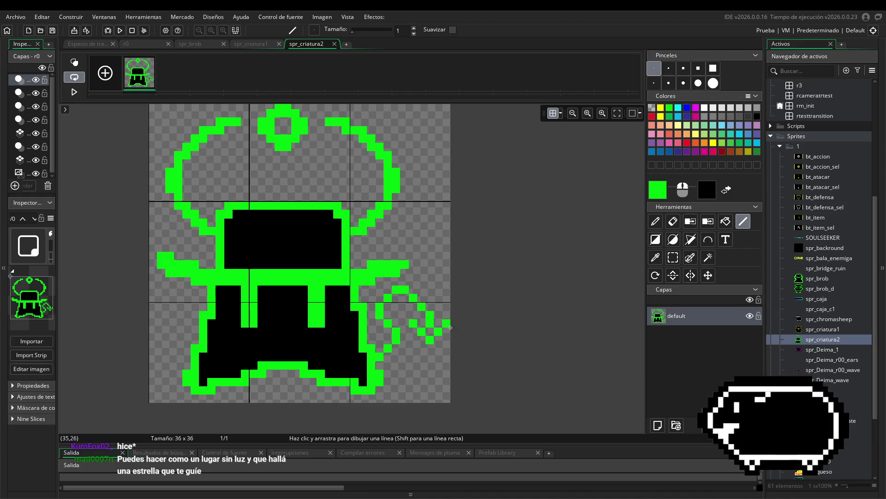
left_click_drag(538, 377, 584, 391)
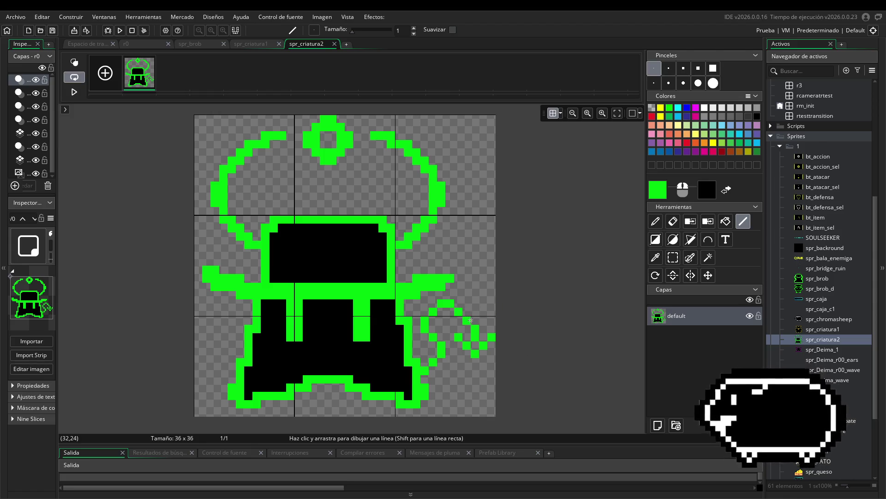
scroll(554, 337, "down", 1)
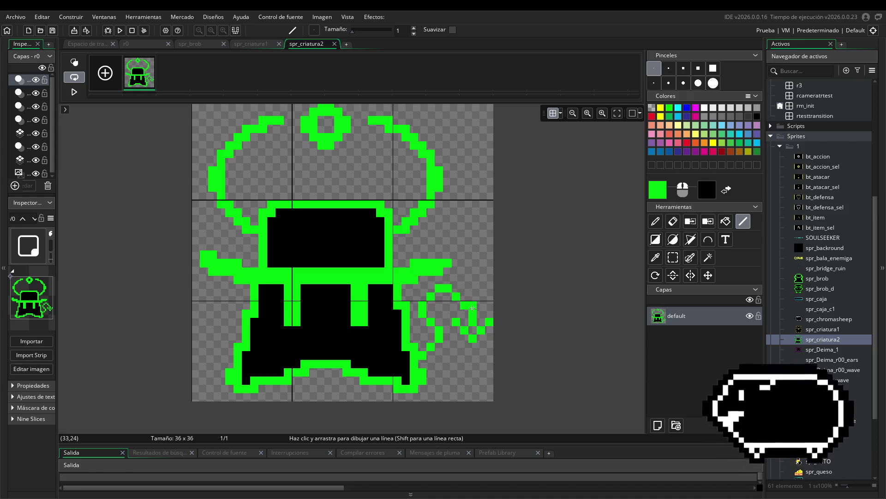
scroll(542, 348, "right", 1)
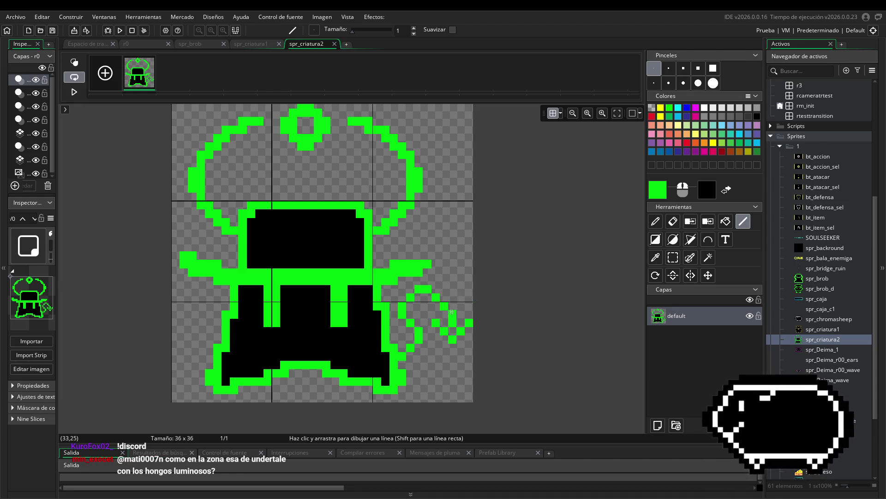
Join the tail's top arc to its left side and extend the left outline downward.
left_click(443, 298)
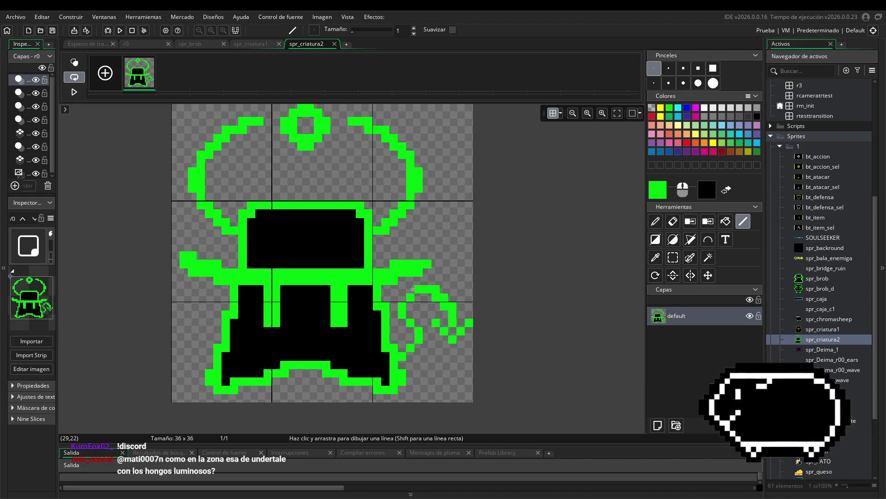
left_click(408, 291)
left_click(402, 297)
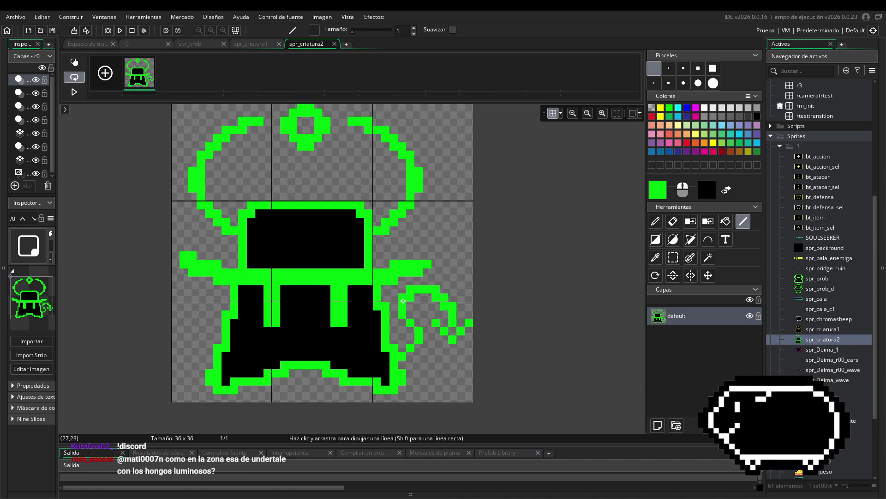
left_click(402, 323)
left_click(410, 331)
left_click(410, 351)
left_click(408, 357)
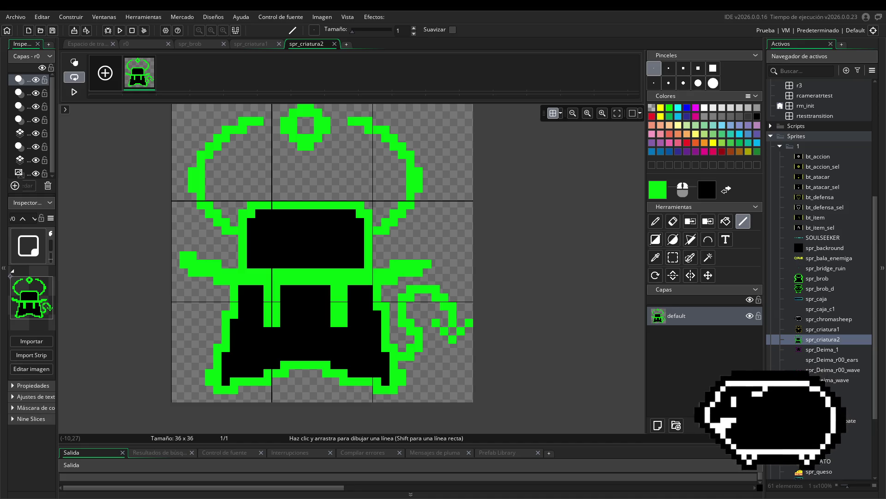
Switch over to Discord's chat-general channel on the Soulseeker Oficial server.
key("alt+Tab")
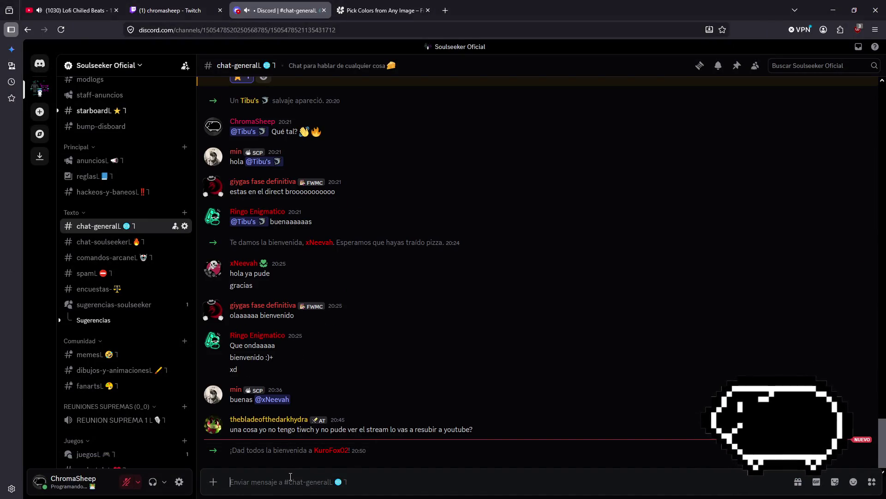
Post a greeting in chat-general: mention the new member, then 'Hey!!' and a waving-hand emoji.
type("@")
left_click(300, 287)
type("Hey!!")
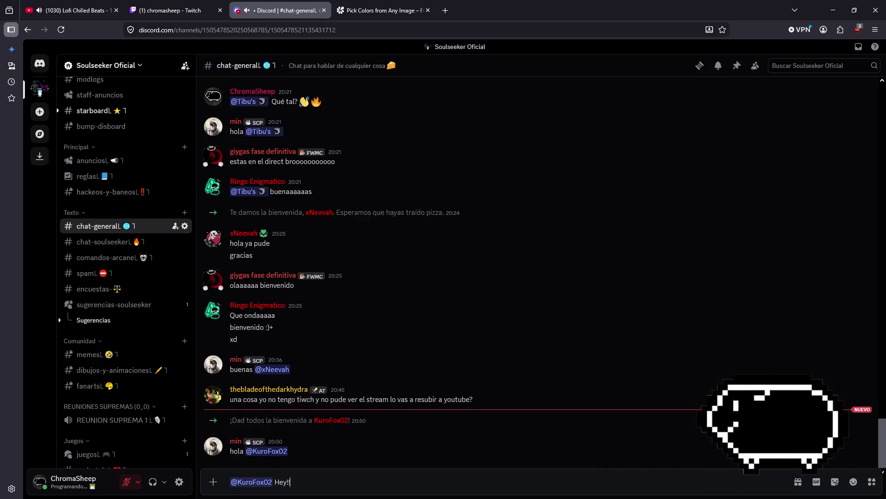
left_click(854, 482)
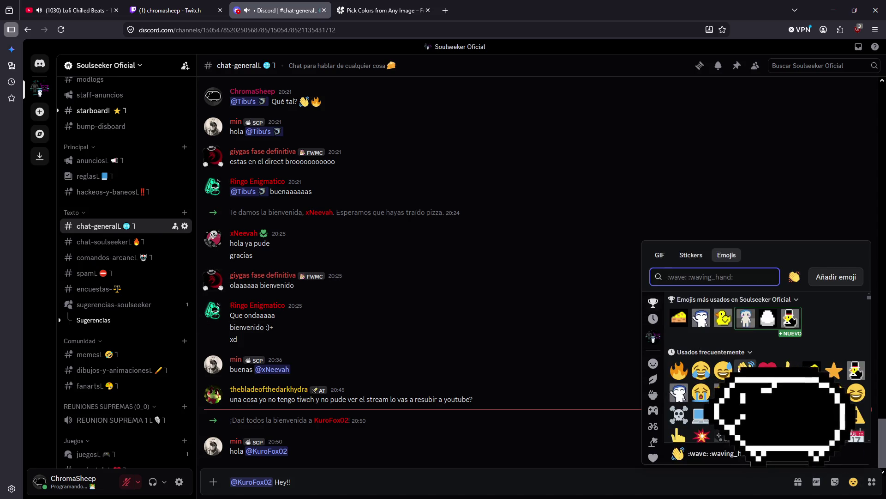
left_click(745, 369)
key("Return")
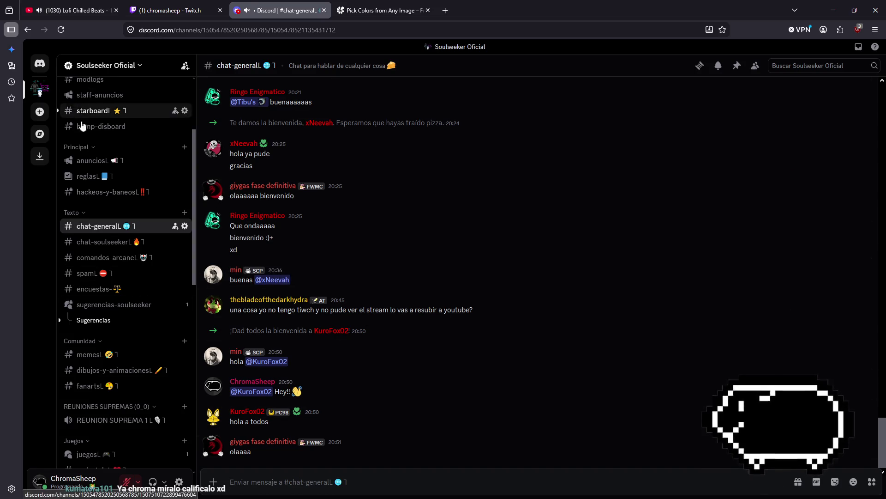
Go via starboard to the Sugerencias thread and enlarge its grey pixel-art face screenshot.
scroll(83, 138, "up", 3)
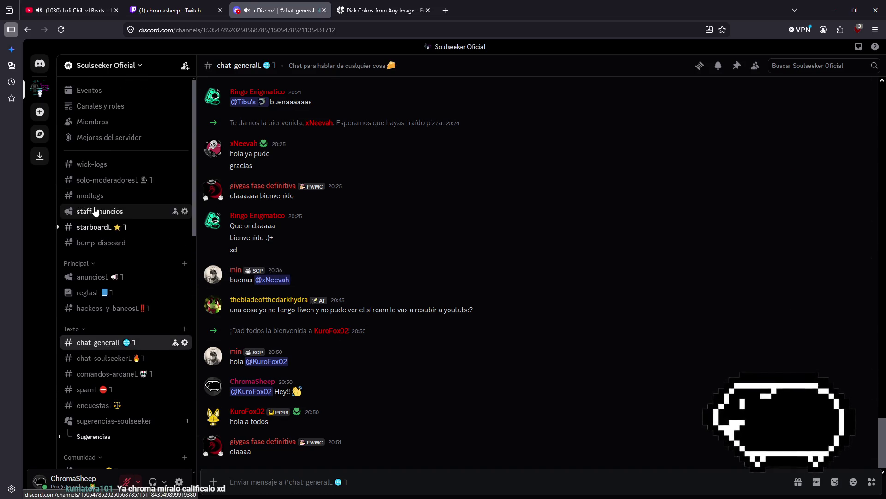
left_click(88, 231)
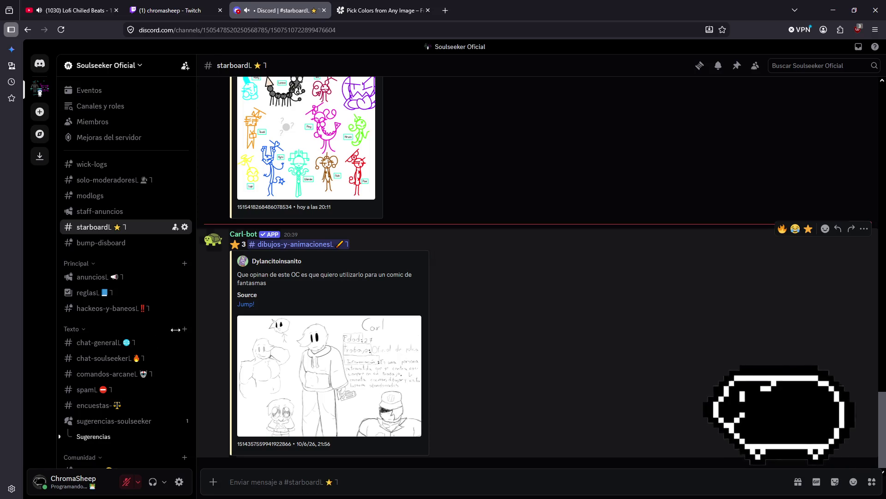
scroll(118, 299, "down", 1)
scroll(118, 299, "down", 5)
scroll(92, 323, "up", 2)
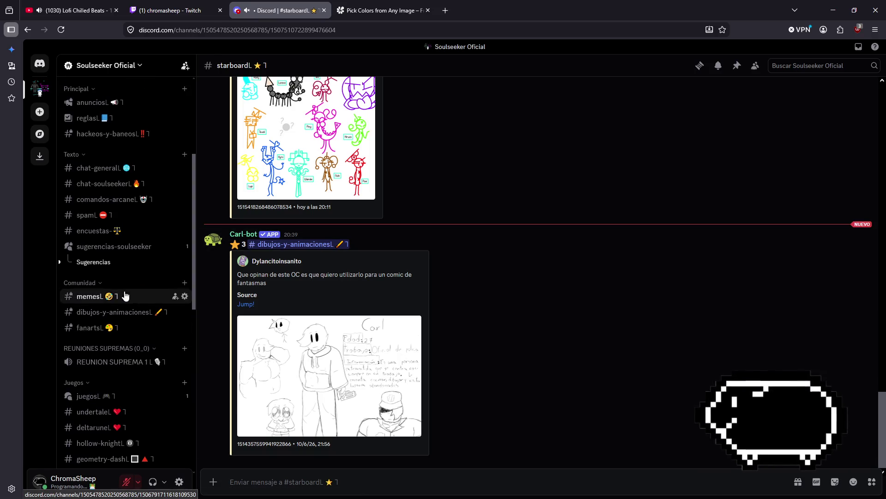
left_click(108, 267)
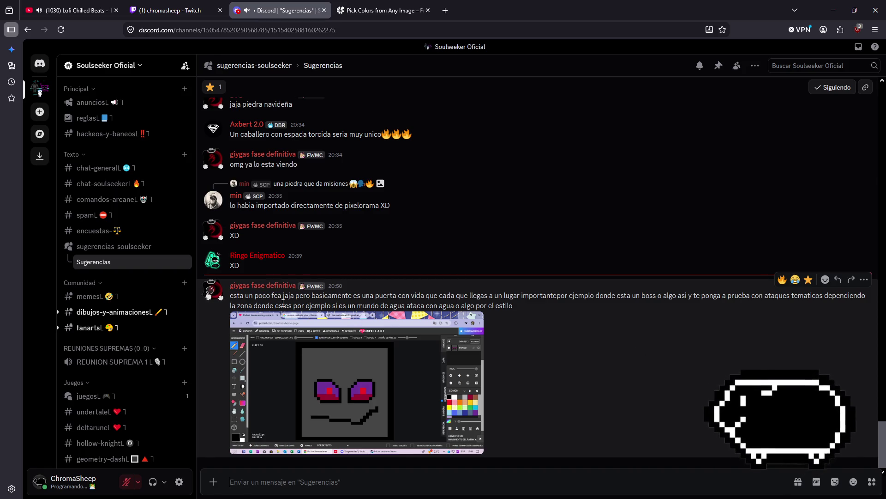
left_click(379, 407)
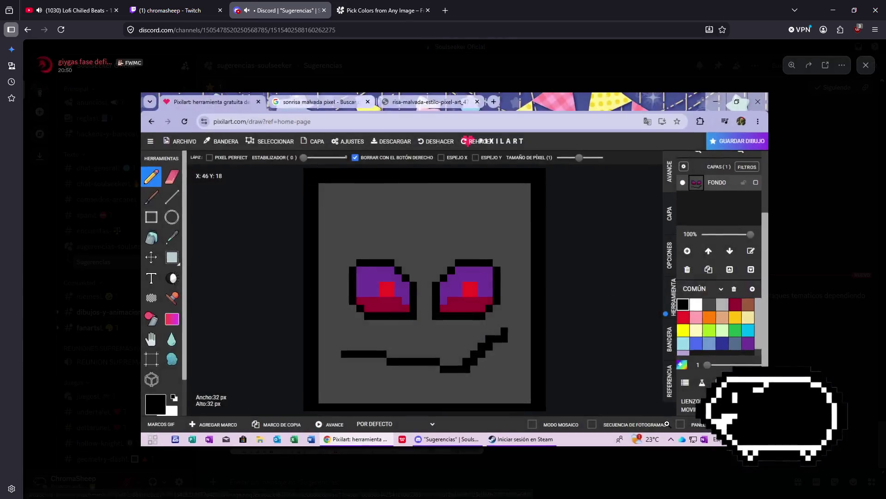
Close the enlarged screenshot, then switch to the dibujos-y-animaciones channel.
left_click(858, 373)
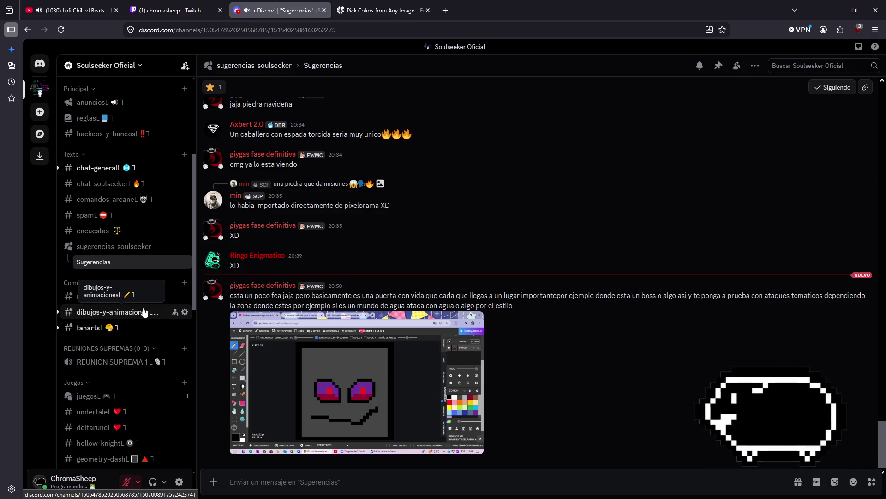
left_click(144, 312)
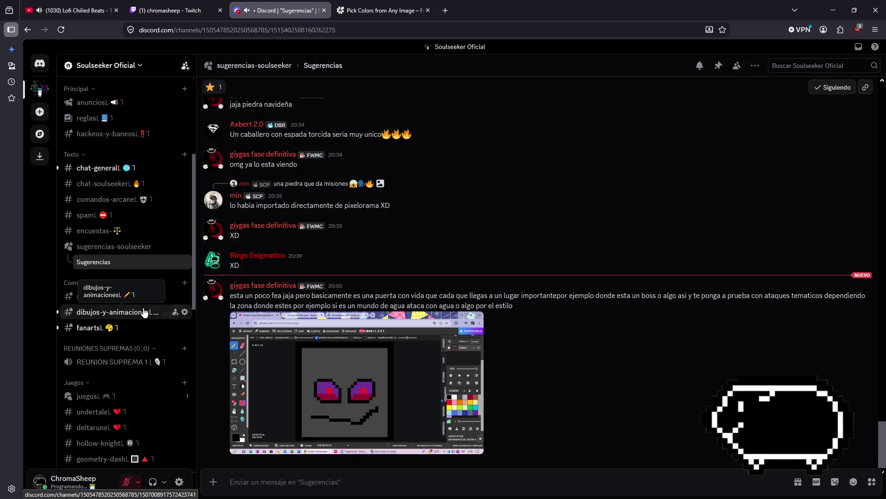
View the Patch and Moldy drawing and the white fox-girl drawing full size.
scroll(628, 312, "up", 3)
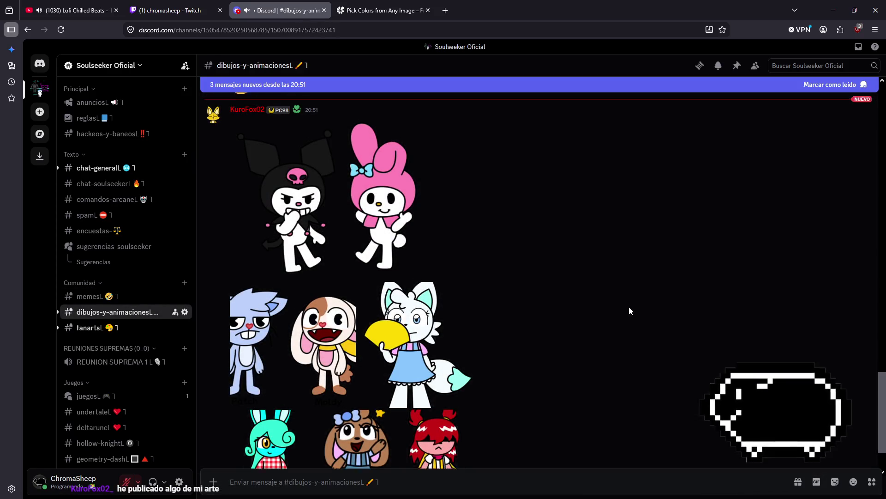
scroll(616, 312, "down", 4)
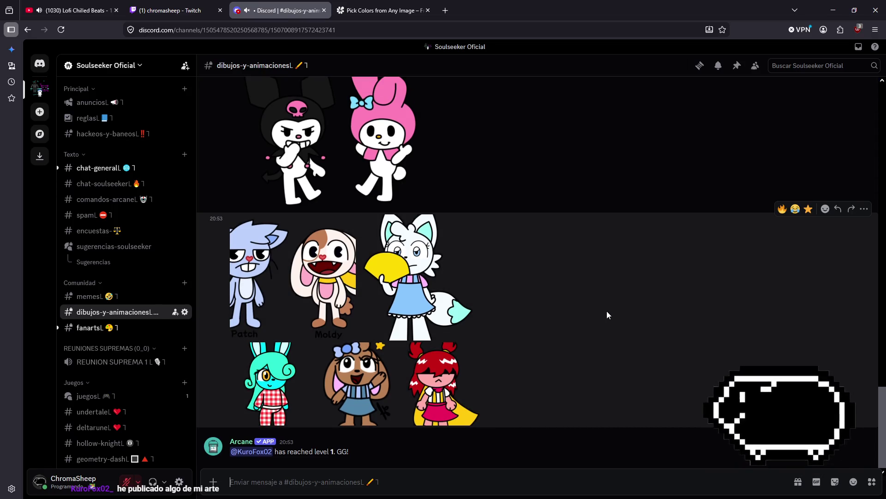
scroll(462, 381, "up", 2)
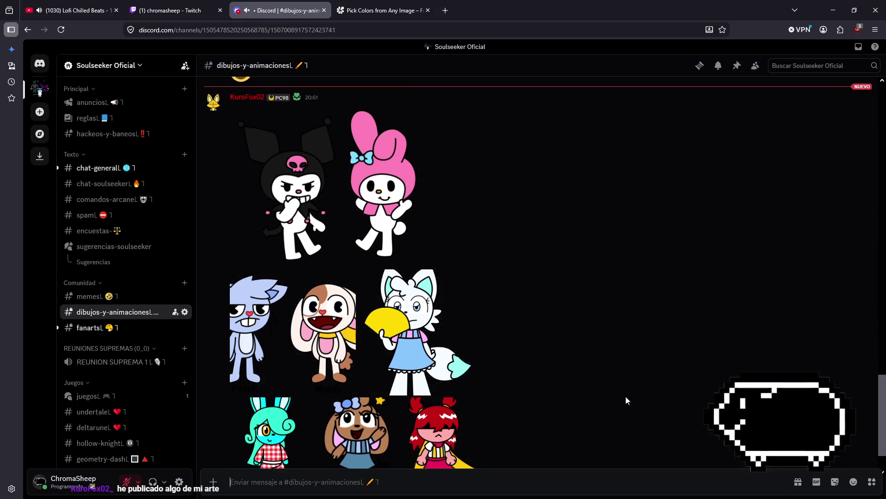
scroll(402, 434, "down", 2)
left_click(323, 277)
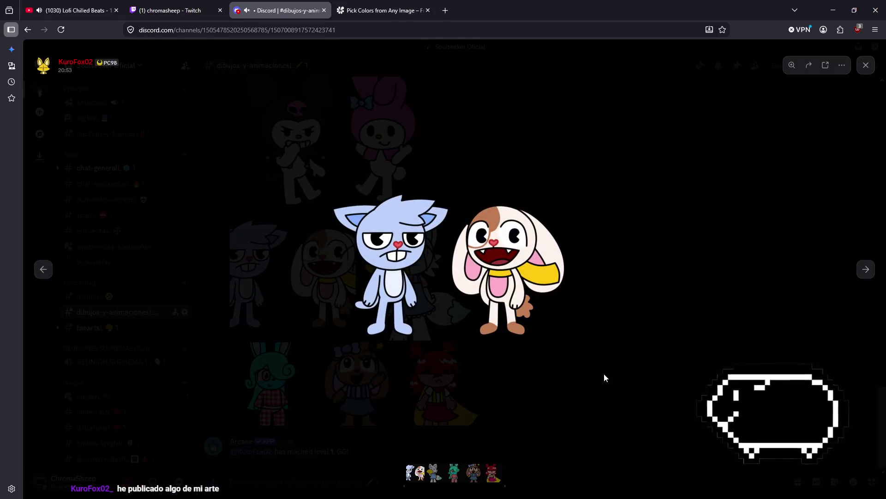
left_click(688, 297)
left_click(418, 277)
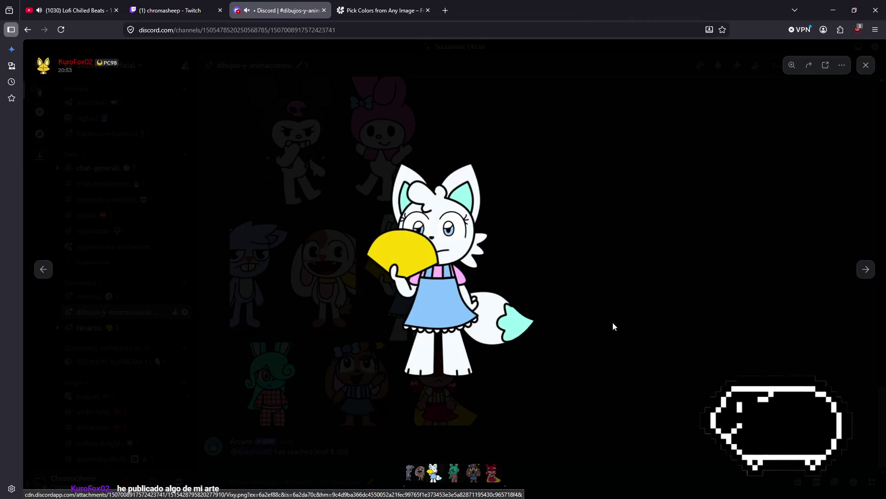
left_click(643, 331)
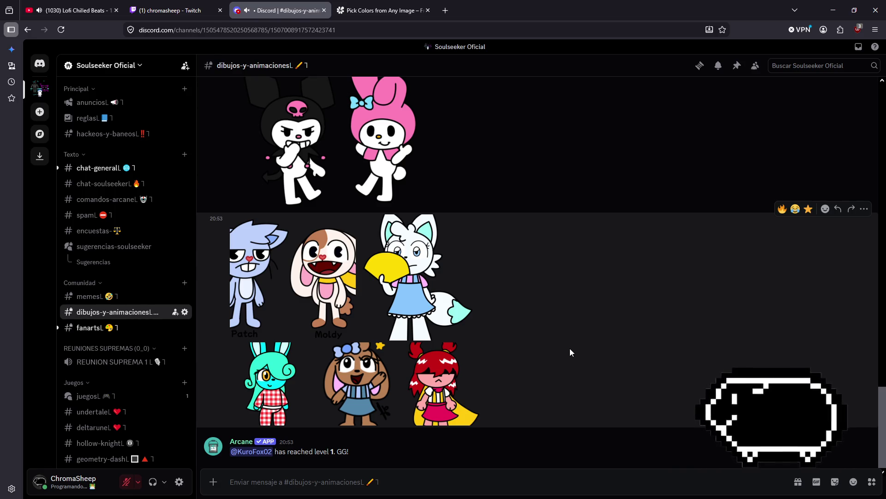
View the brown-haired and red-haired character drawings full size, then go to the fanarts channel.
scroll(570, 349, "up", 2)
scroll(573, 353, "down", 2)
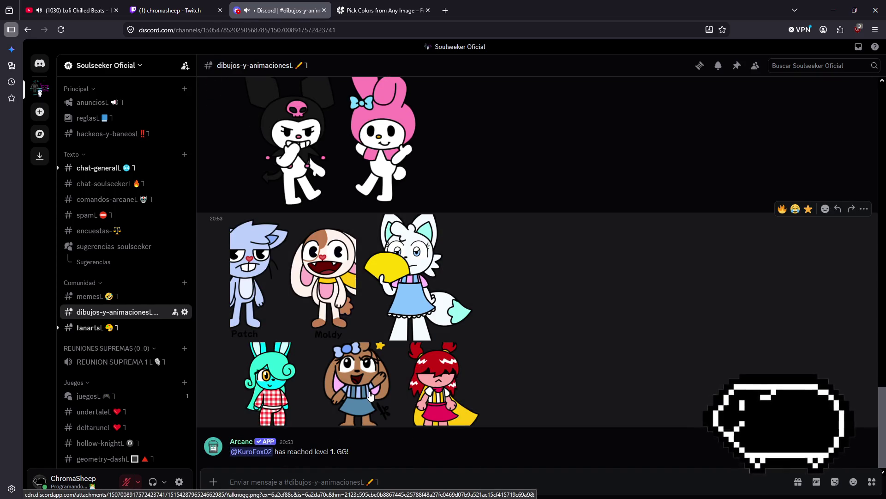
left_click(369, 395)
left_click(669, 370)
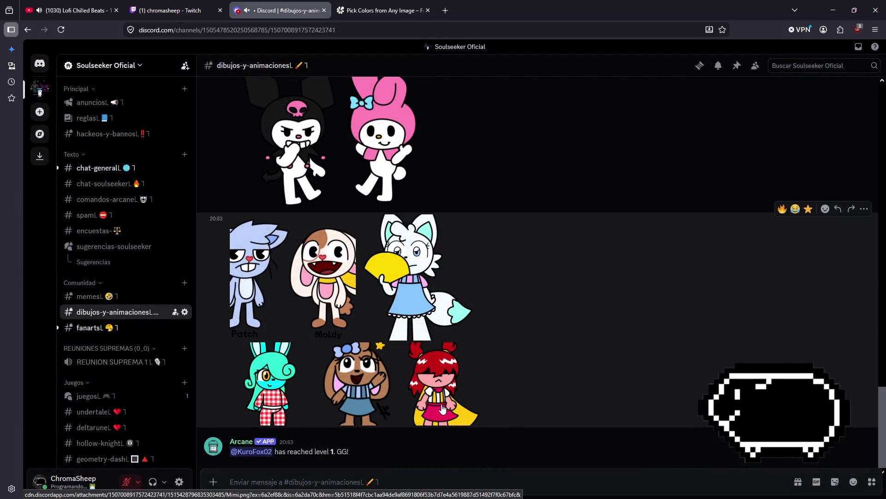
left_click(438, 383)
left_click(706, 366)
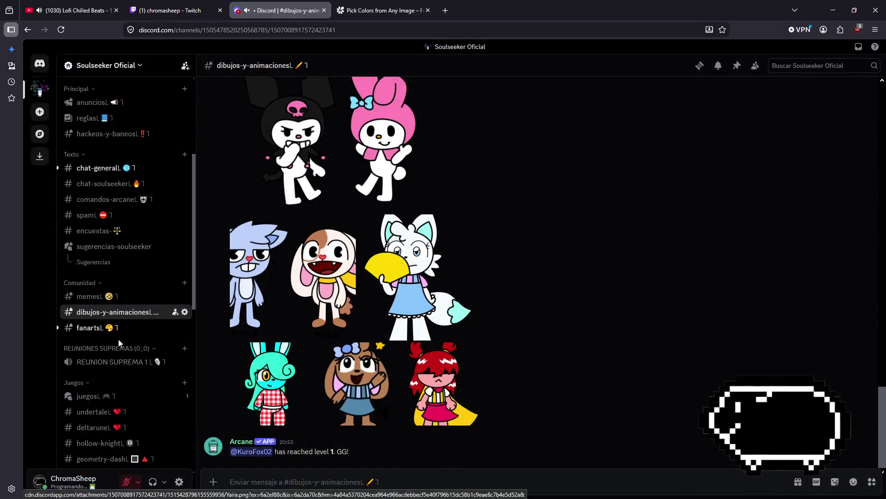
left_click(121, 332)
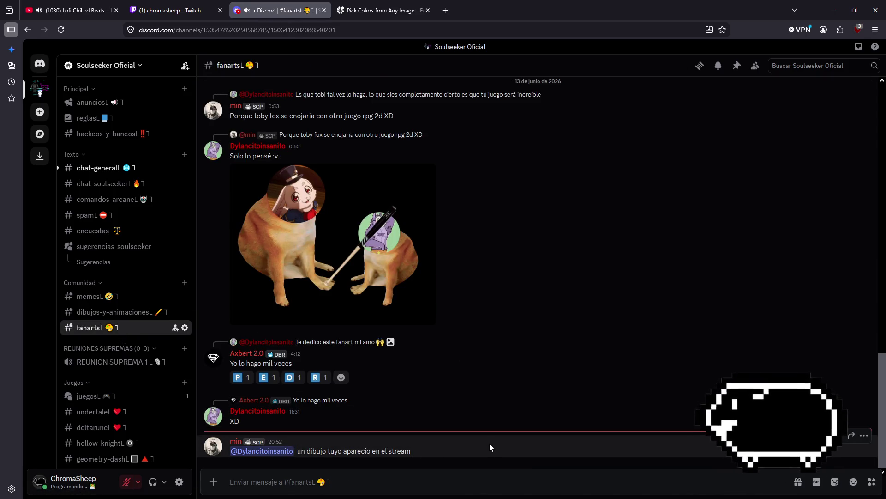
Glance at the mentioned member's profile card, dismiss it, and return to the starboard channel.
left_click(238, 453)
key("Escape")
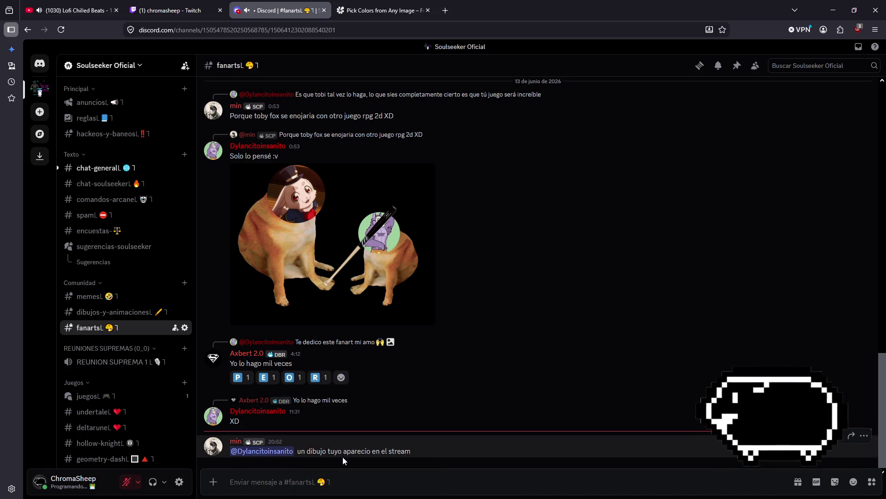
scroll(115, 277, "up", 5)
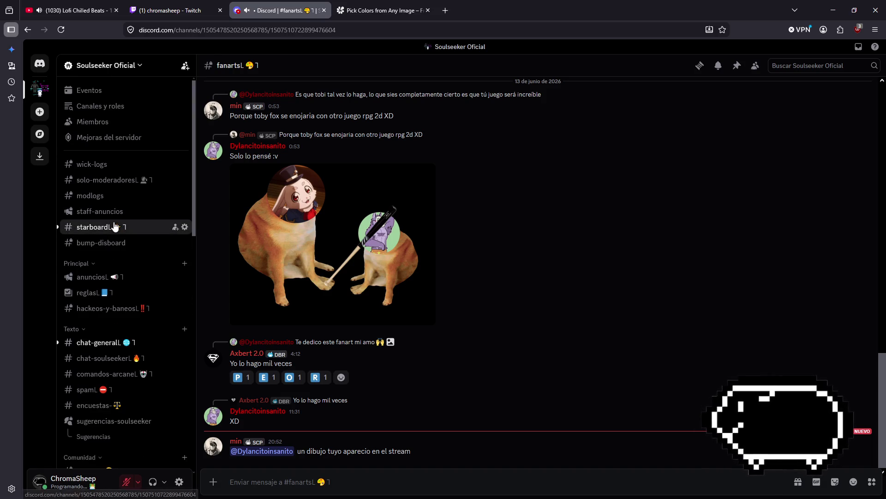
left_click(95, 226)
Scroll through older starboard posts and enlarge the masked-figure fan drawing.
scroll(467, 402, "up", 4)
scroll(484, 450, "down", 4)
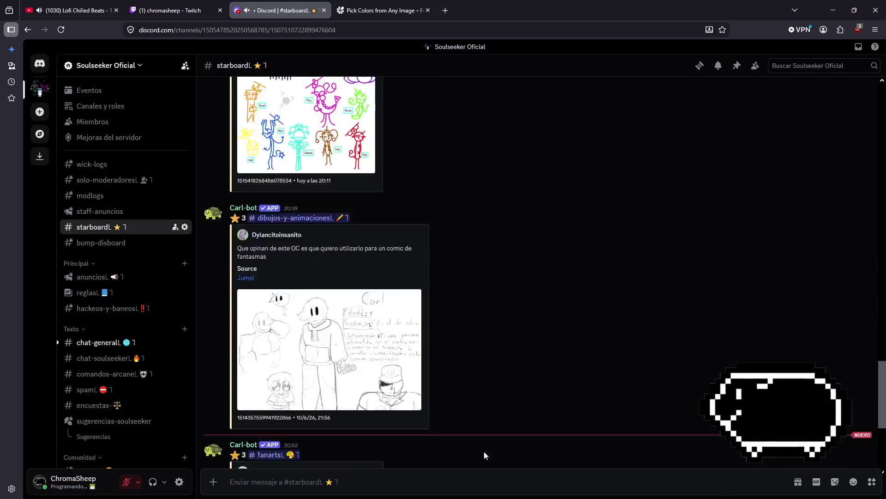
scroll(432, 377, "up", 10)
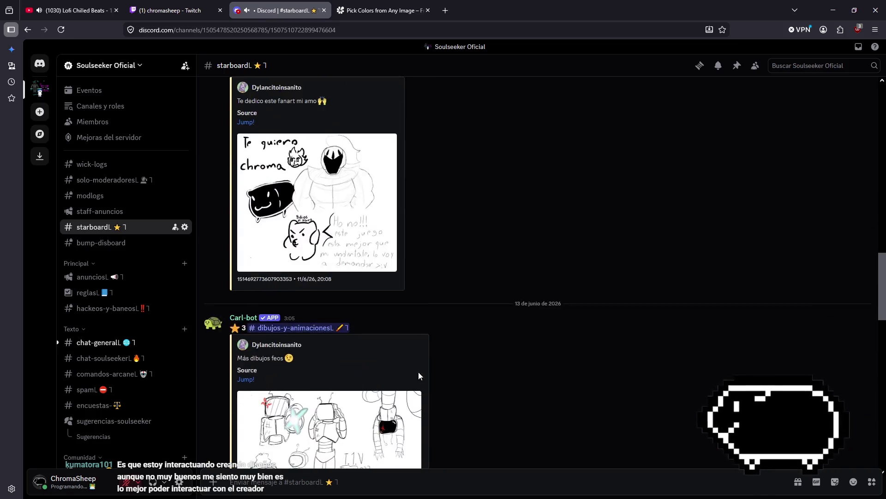
scroll(428, 384, "up", 8)
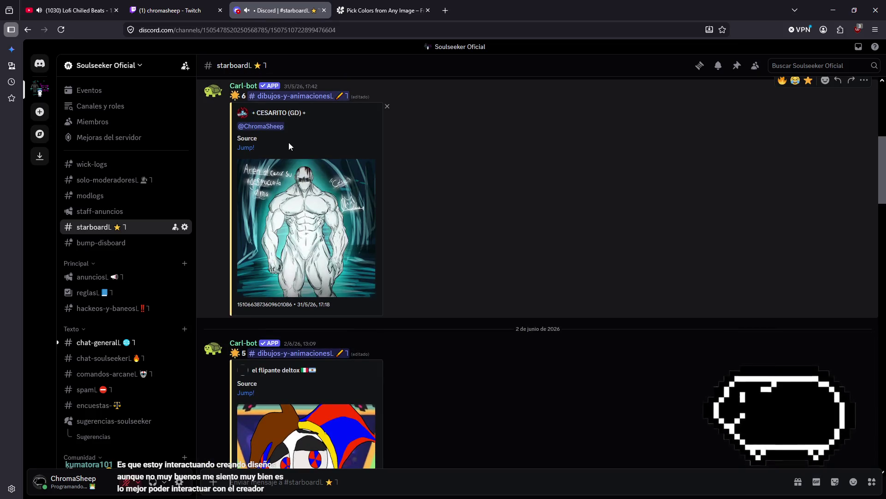
scroll(324, 305, "down", 8)
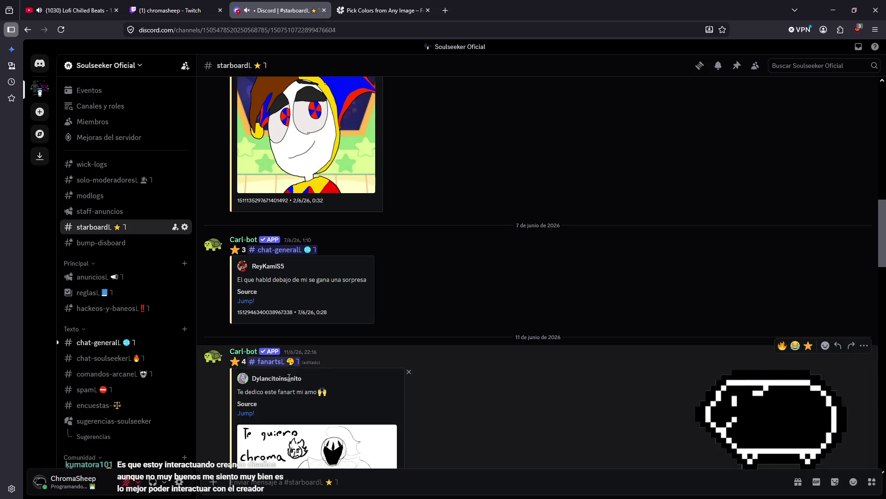
scroll(296, 323, "down", 5)
left_click(333, 259)
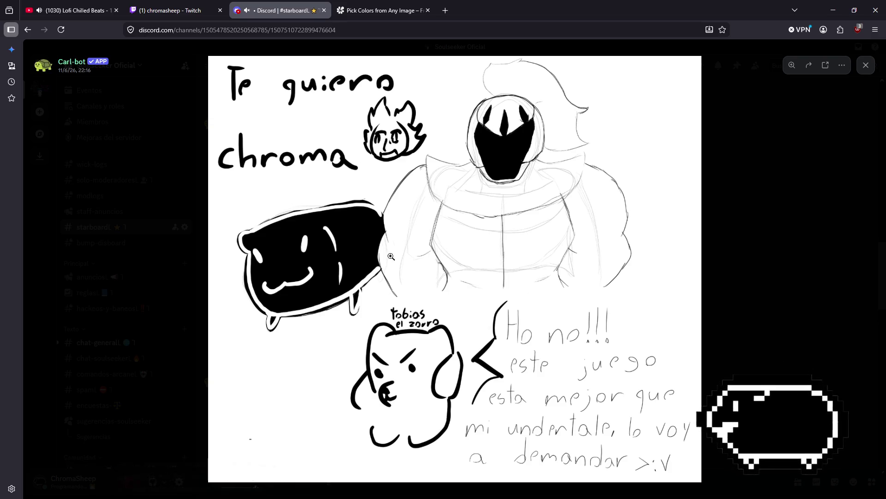
Zoom the viewer into the figure's mask, back out, then in again around the mask's chin.
left_click(501, 166)
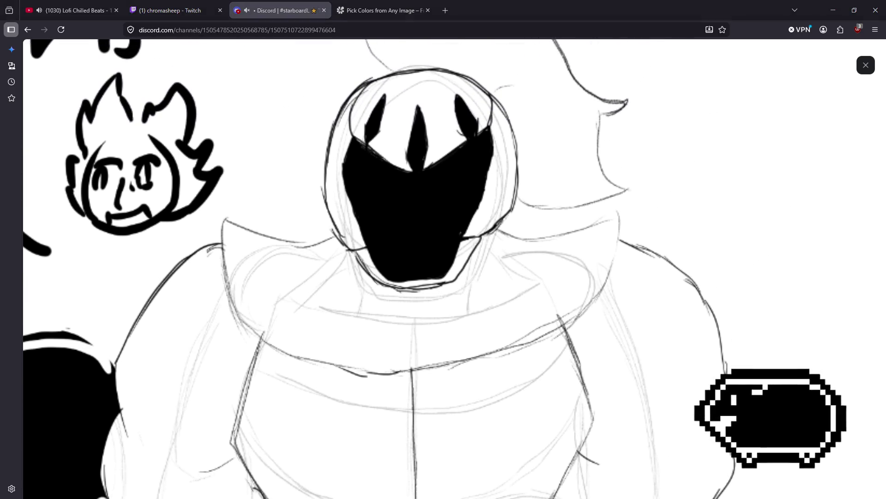
left_click(577, 302)
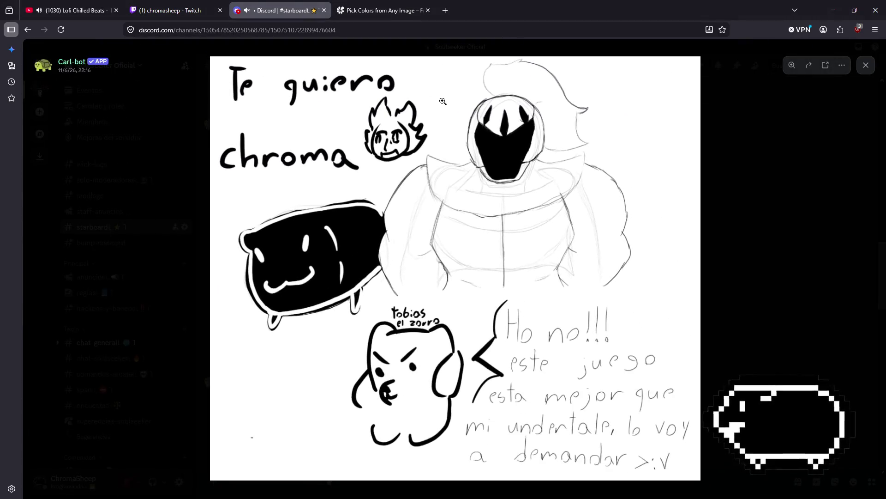
left_click(500, 186)
scroll(607, 200, "up", 2)
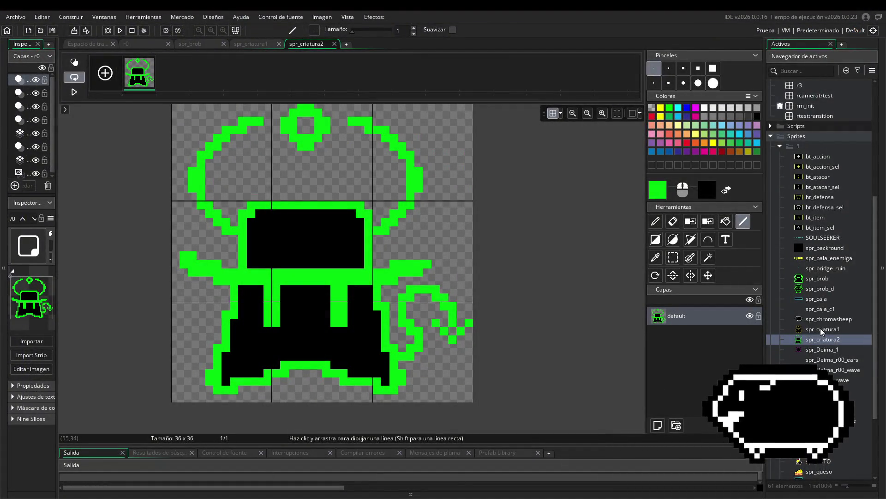
Open spr_geasse_pre, move its window higher in the workspace, and open spr_criatura2 too.
scroll(809, 272, "down", 2)
double_click(826, 412)
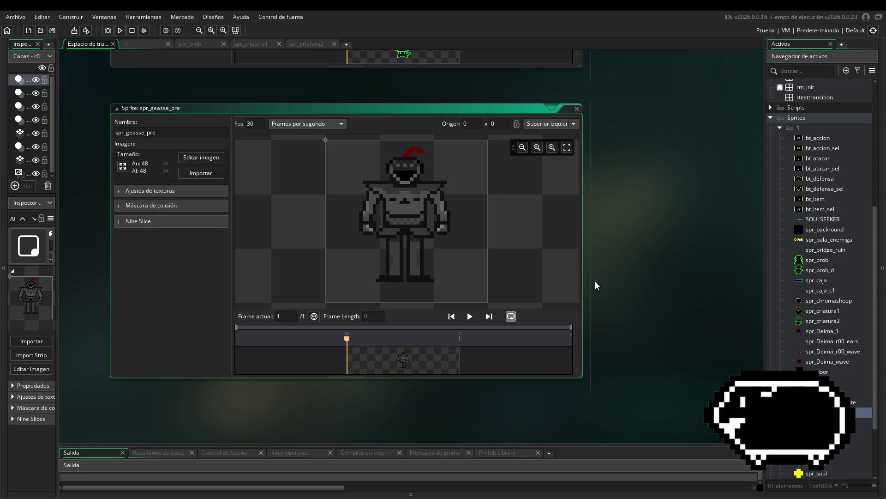
left_click_drag(414, 107, 416, 89)
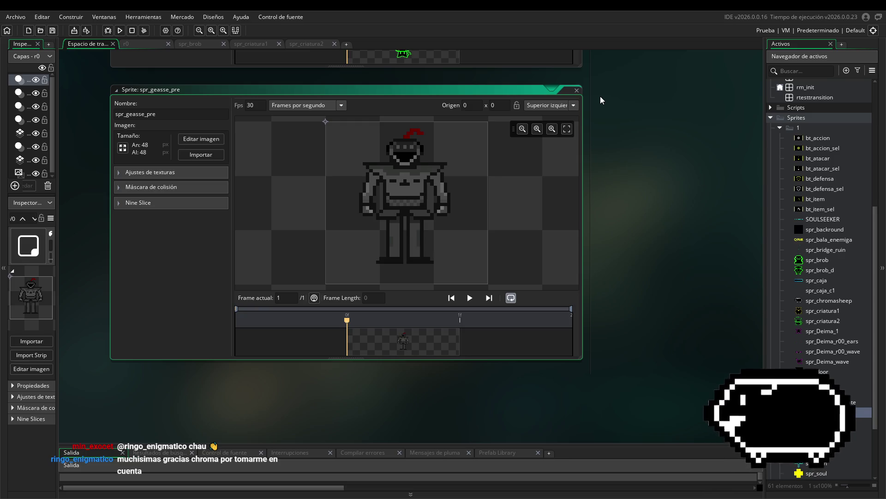
double_click(806, 322)
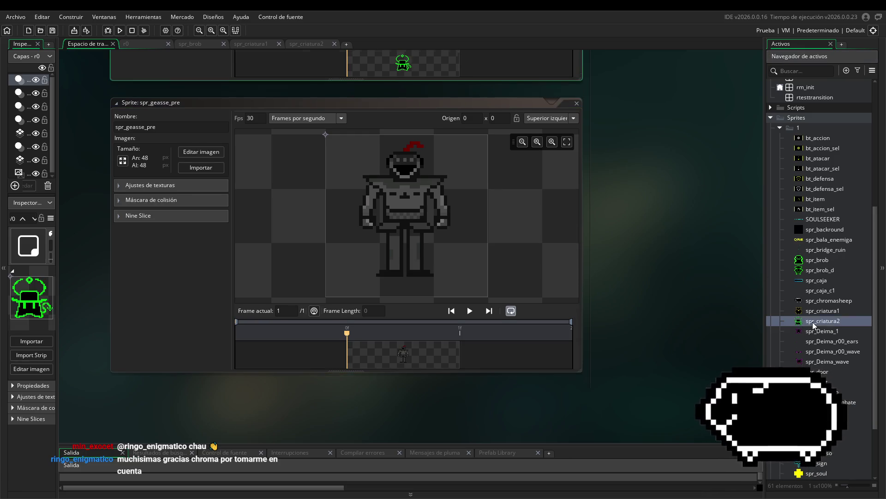
left_click(211, 157)
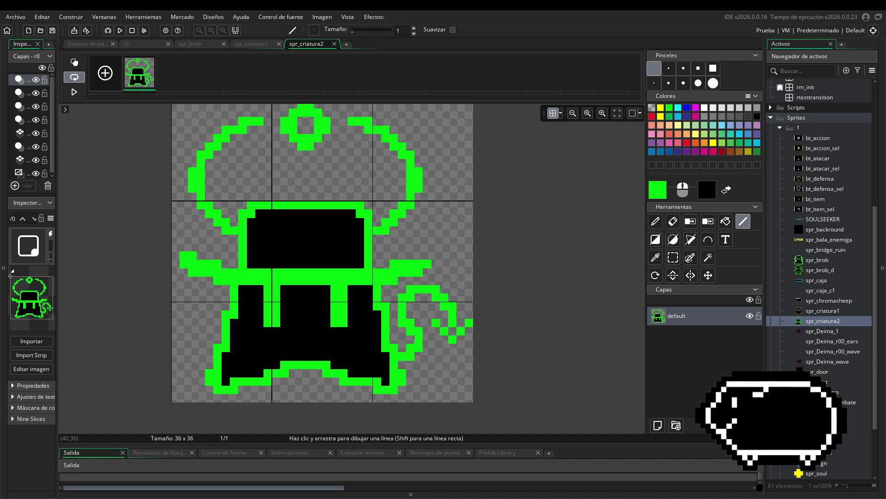
left_click(88, 44)
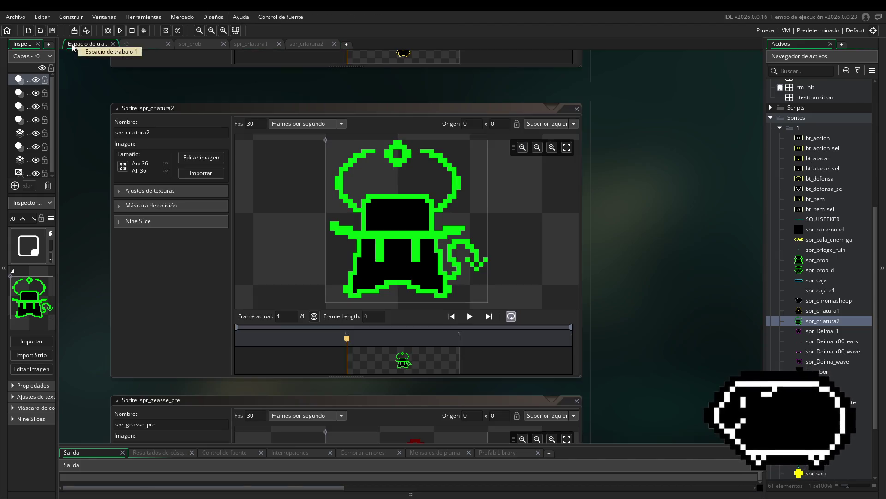
scroll(653, 285, "down", 2)
scroll(630, 306, "down", 10)
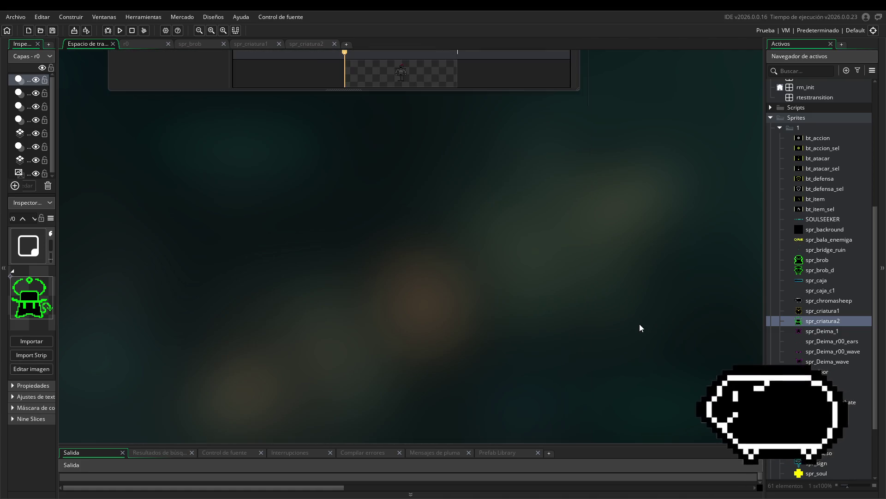
scroll(665, 322, "up", 5)
scroll(602, 340, "up", 5)
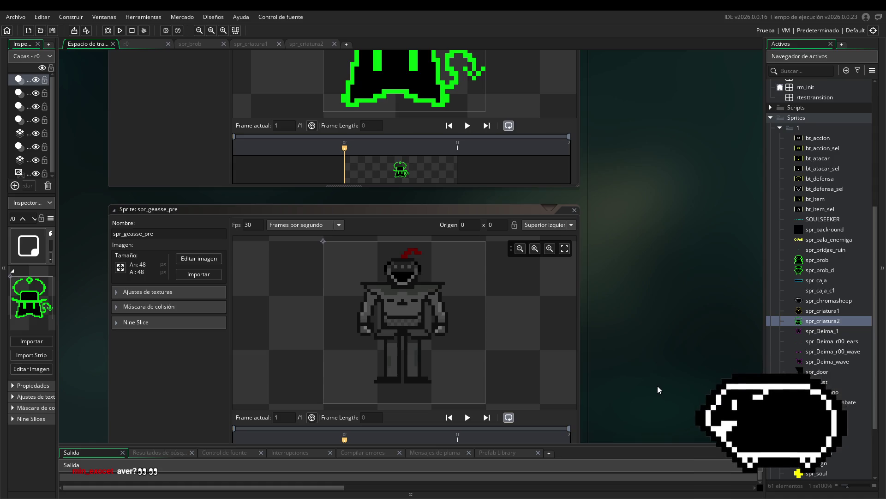
Build and launch the game with Run (F5), starting the build a second time.
left_click(120, 30)
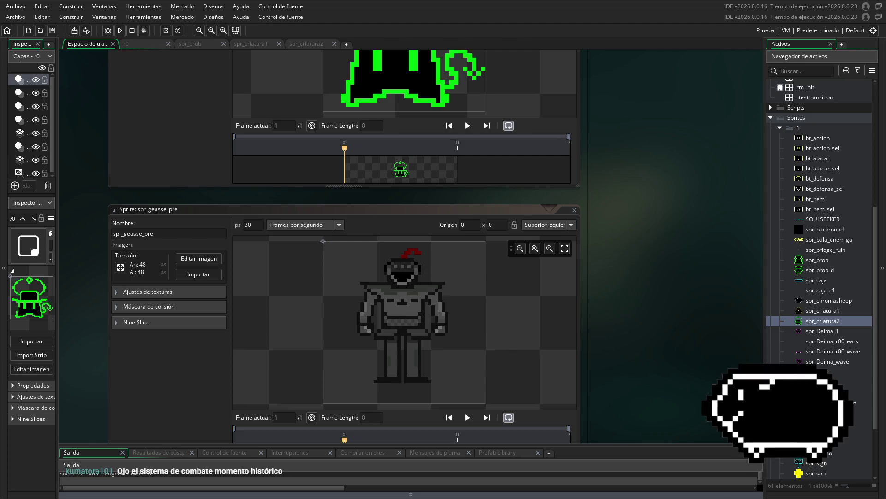
left_click(120, 30)
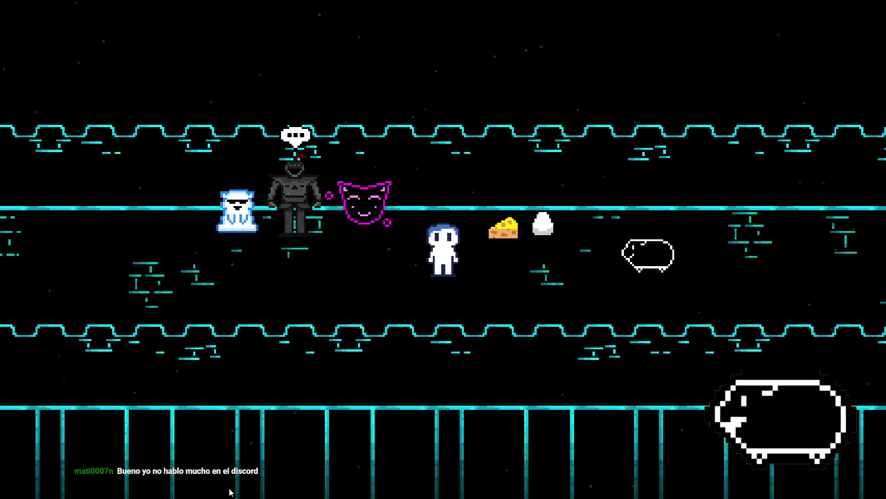
Walk the player up and right through the cyan corridor to just left of the hatted duck.
key("Right")
key("Up")
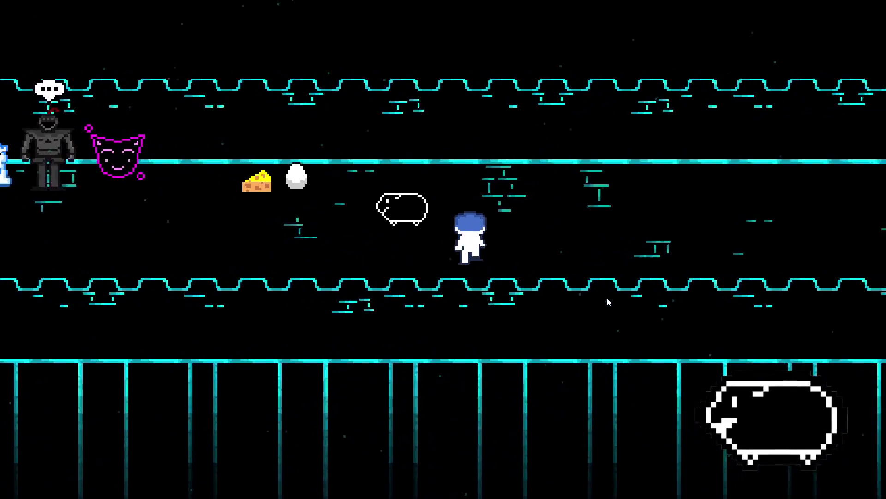
key("Up")
key("Right")
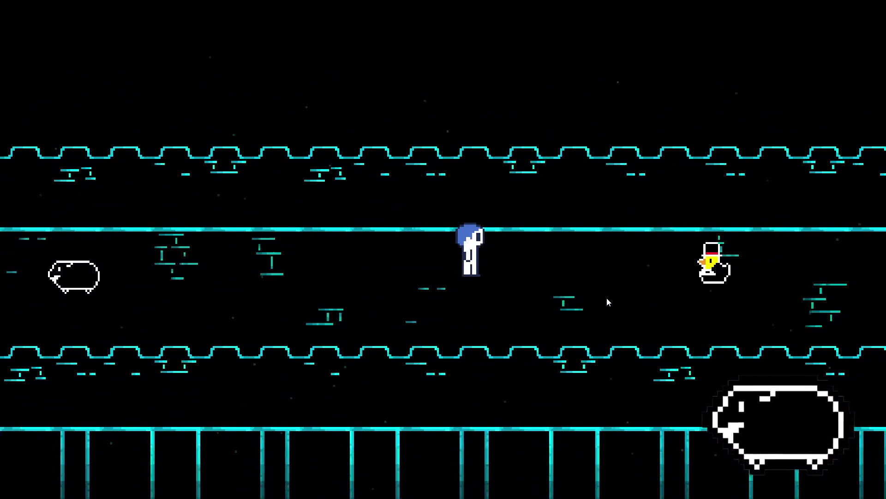
key("Left")
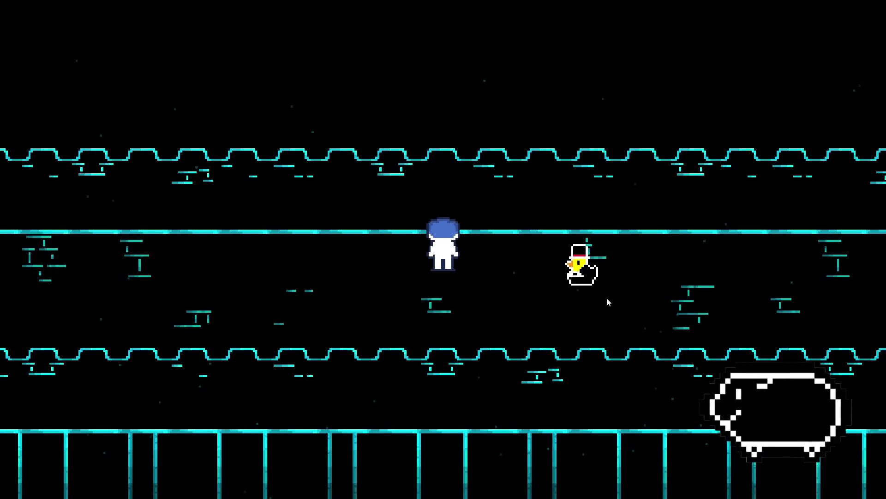
key("Right")
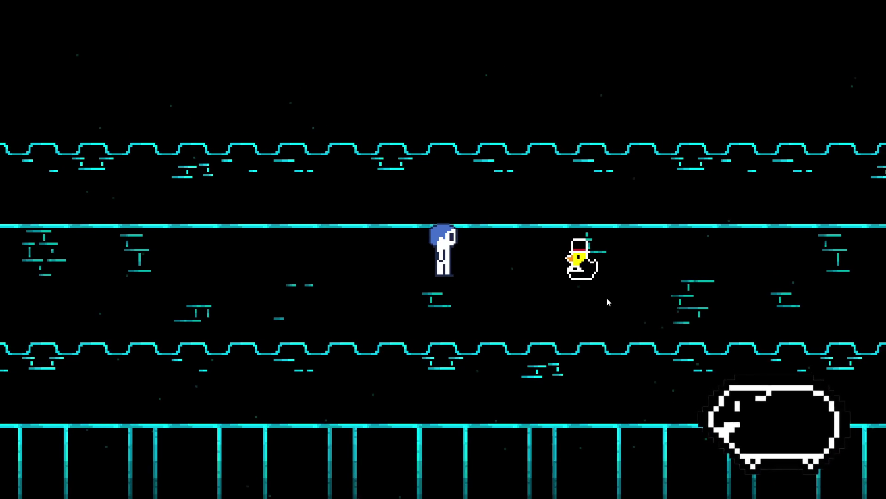
key("Down")
key("Right")
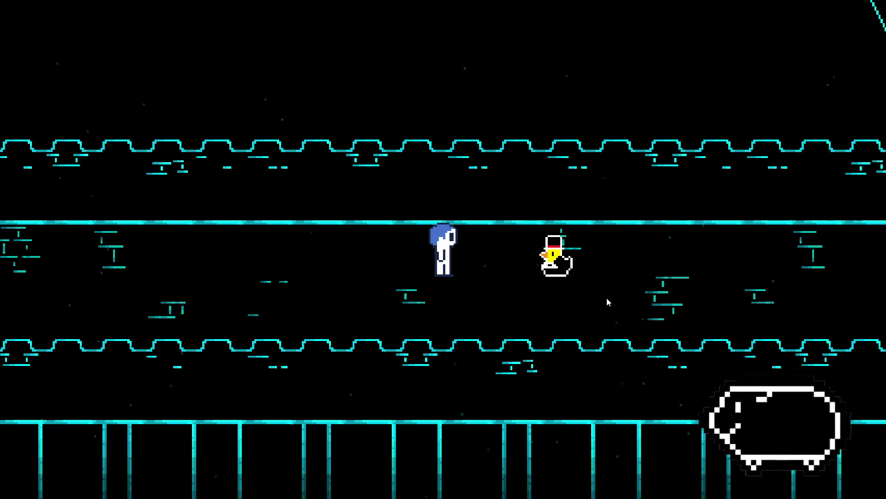
Trigger the top-hatted duck battle, browse the bag and sword options, and confirm the face option.
key("Right")
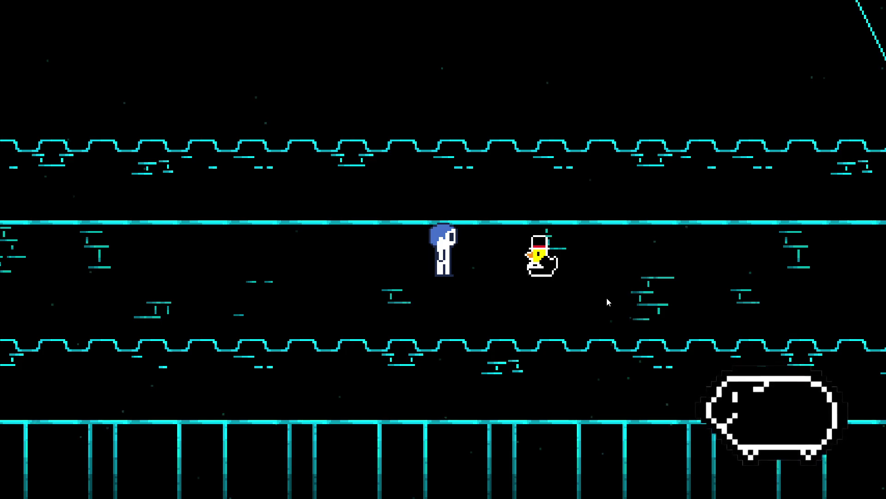
key("z")
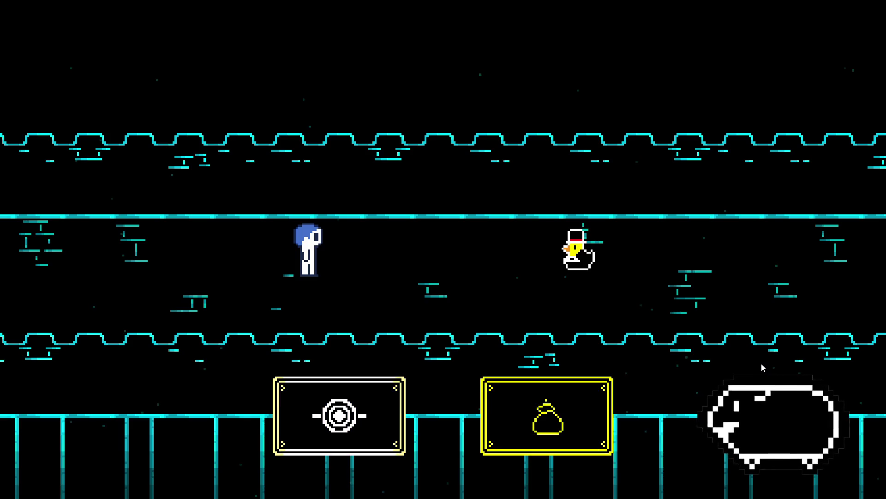
key("Left")
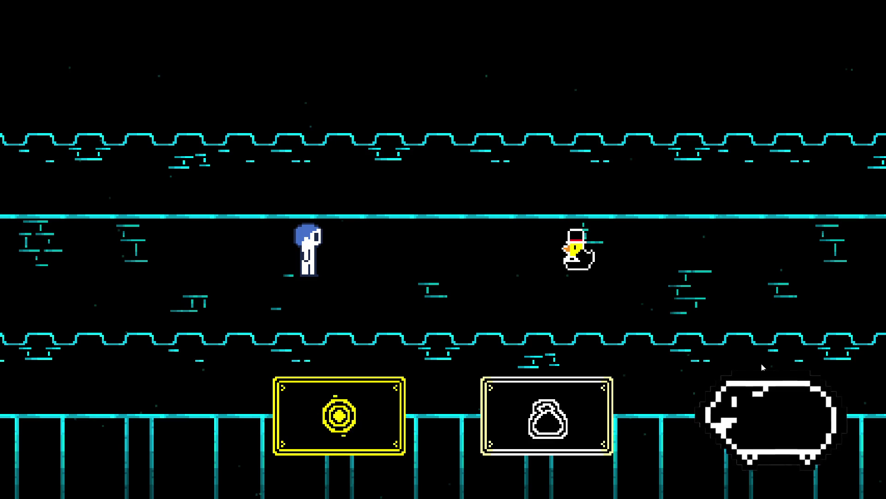
key("Right")
key("Down")
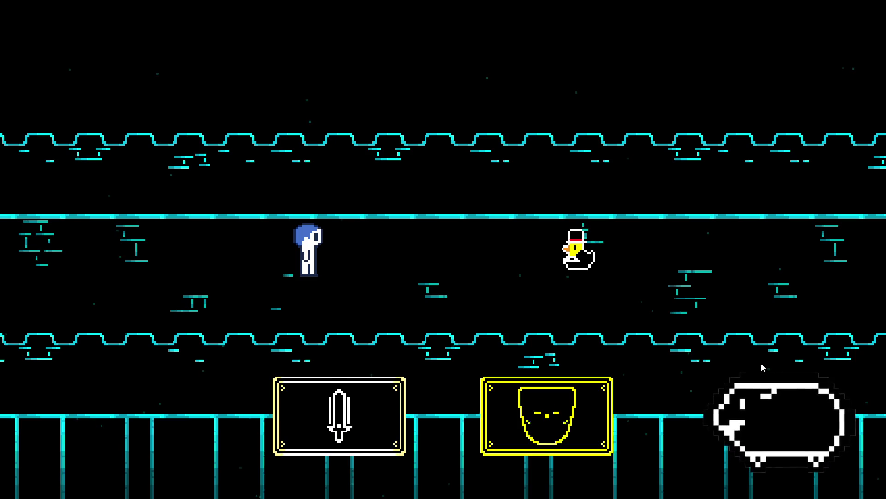
key("Left")
key("Right")
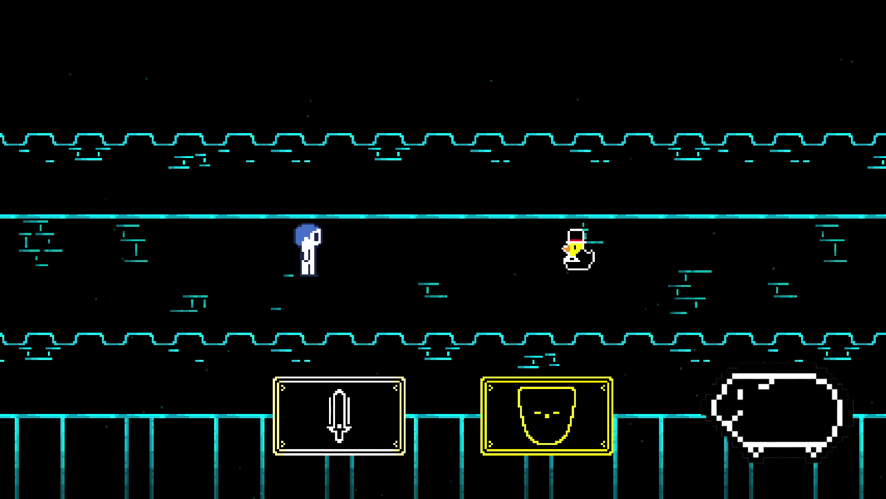
key("Return")
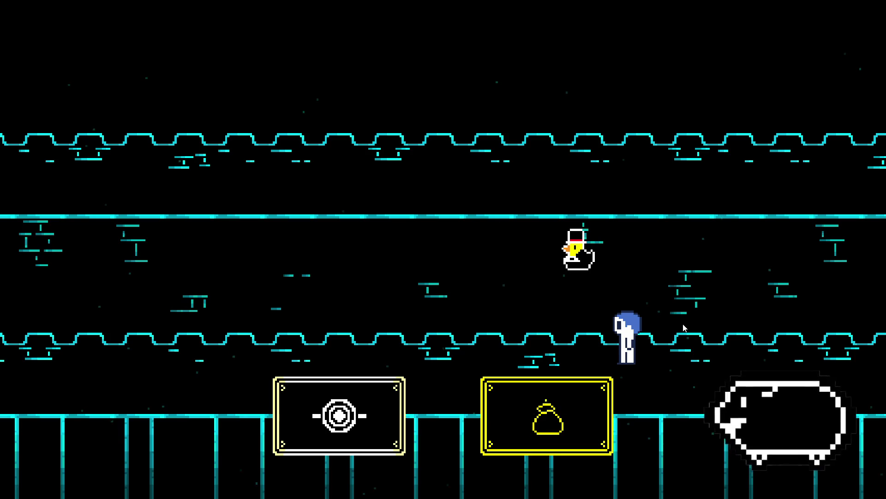
Confirm the bag choice and dodge the duck's QUAK stream with the arrow keys.
key("Return")
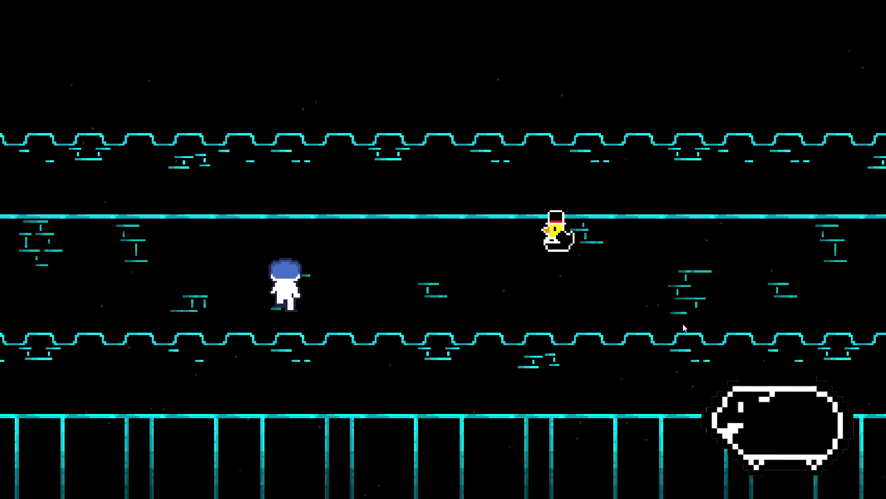
key("Return")
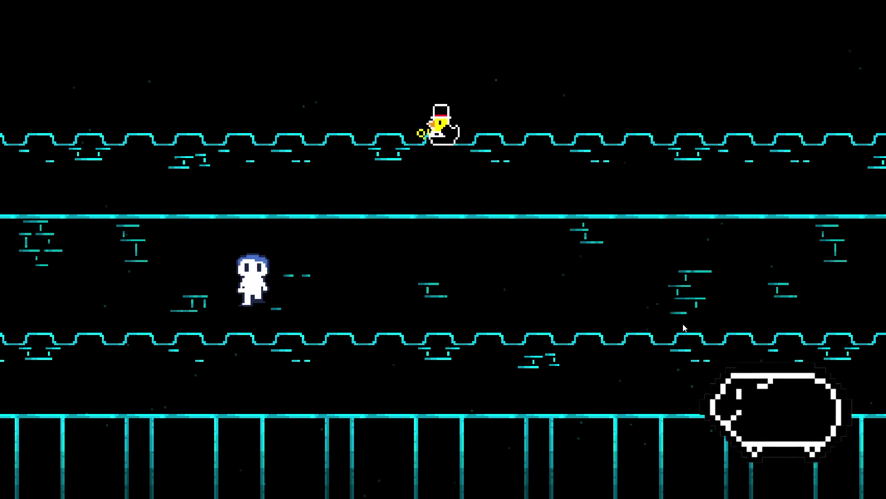
key("Right")
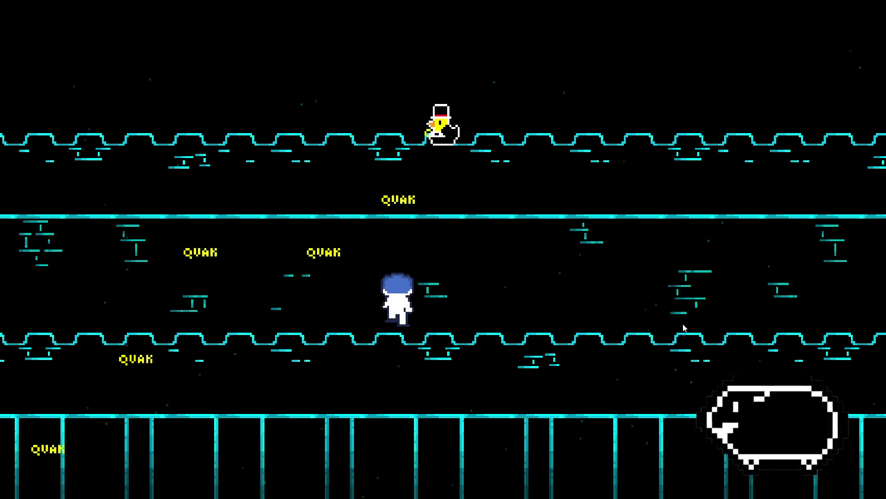
key("Right")
key("Up")
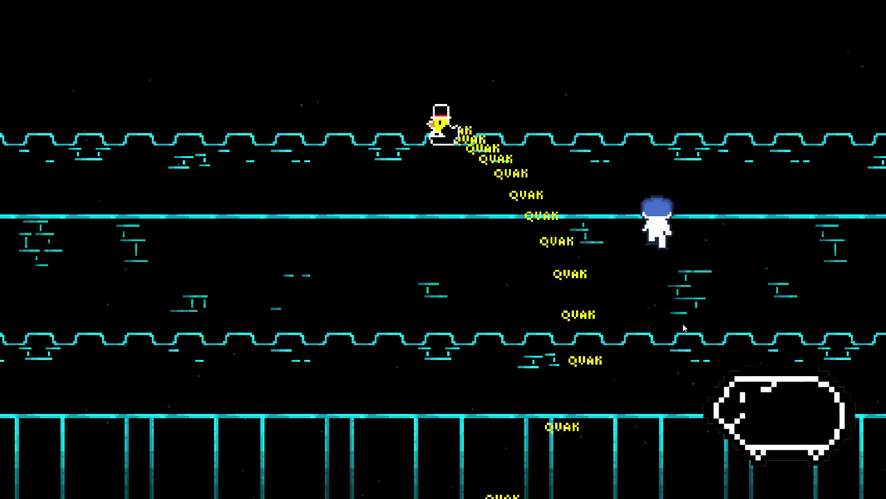
key("Down")
Confirm another choice option, then keep dodging along the lanes until the choice panels return.
key("Left")
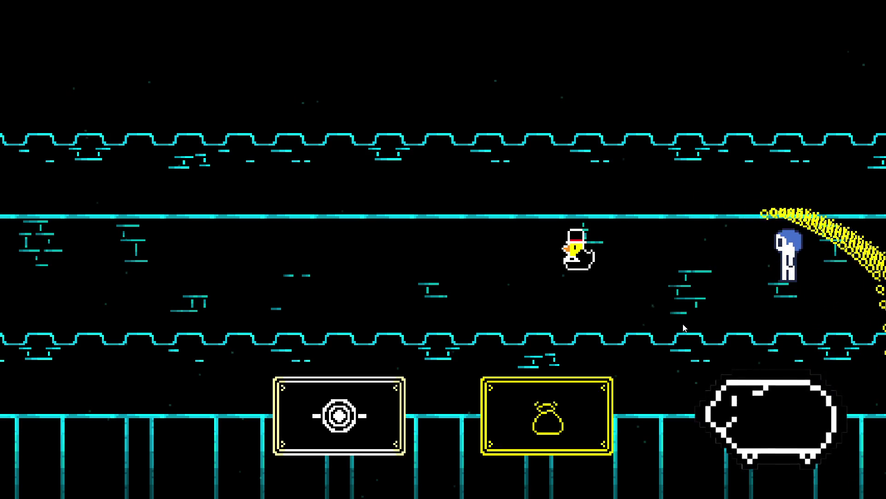
key("Return")
key("Left")
key("Down")
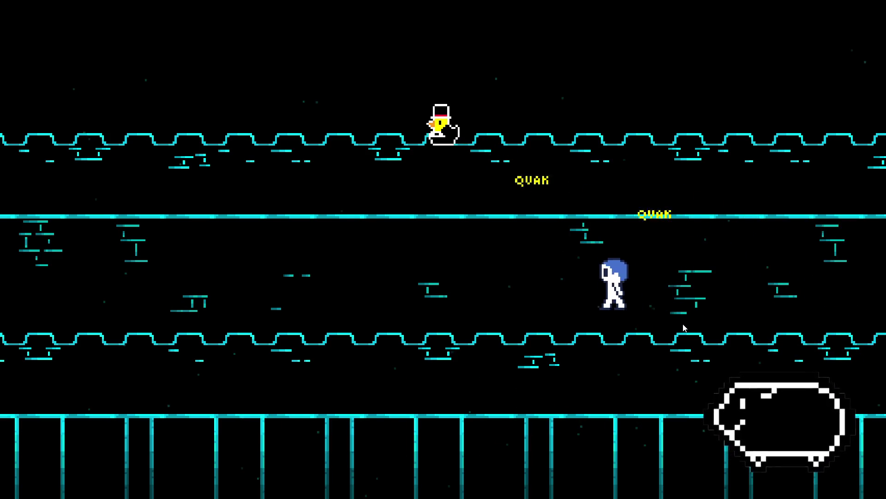
key("Left")
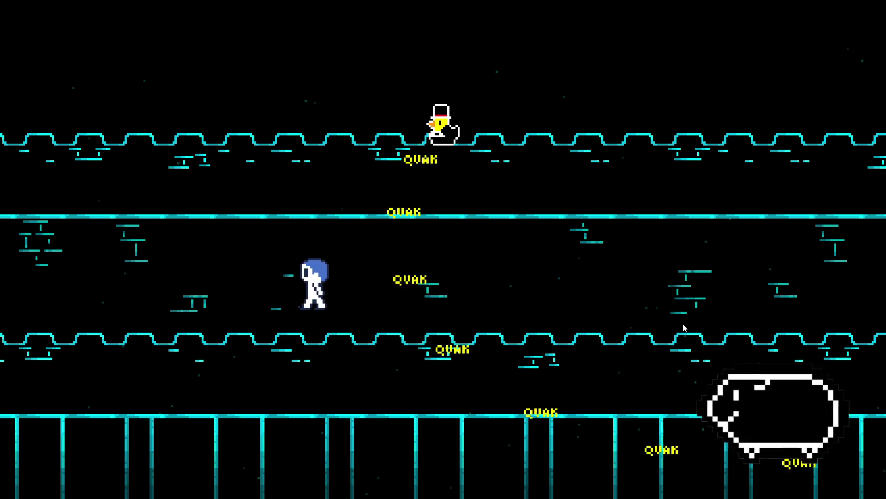
key("Left")
key("Up")
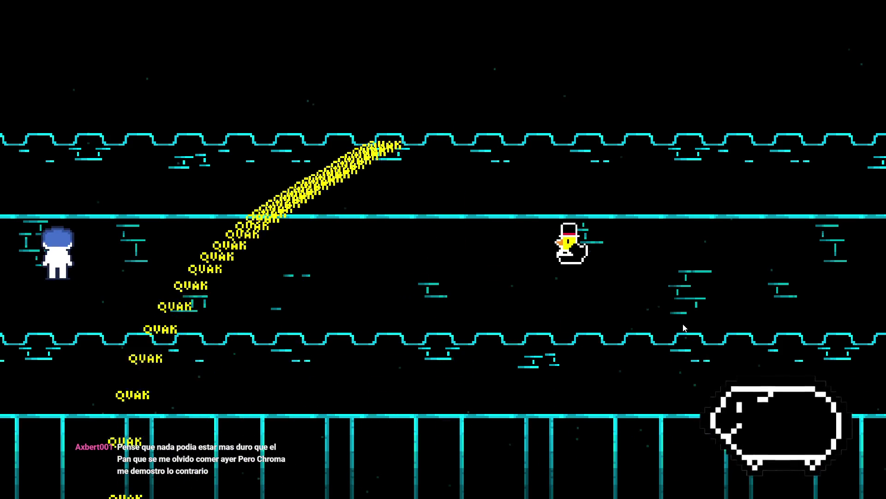
Confirm the bag action, then the face option against the duck.
key("Left")
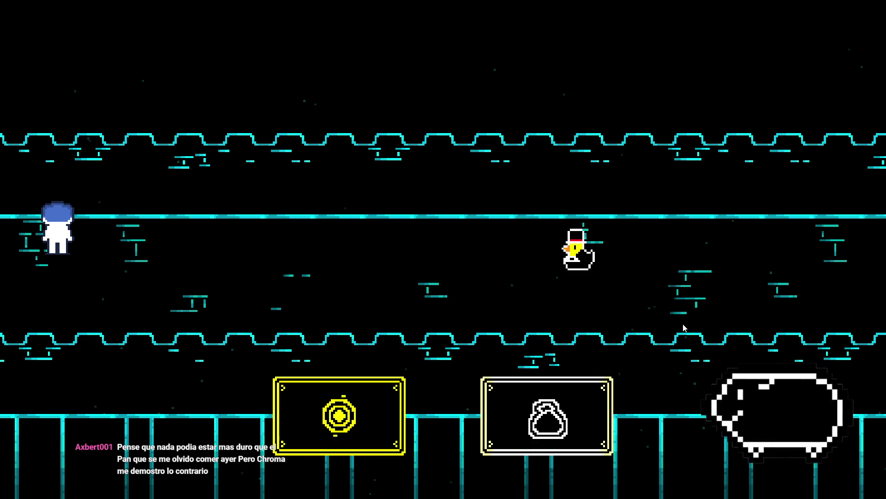
key("Right")
key("z")
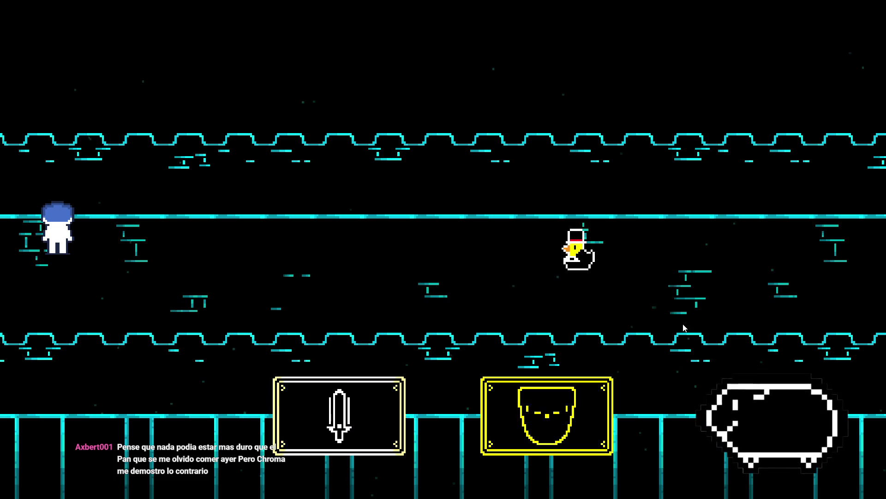
key("z")
key("Right")
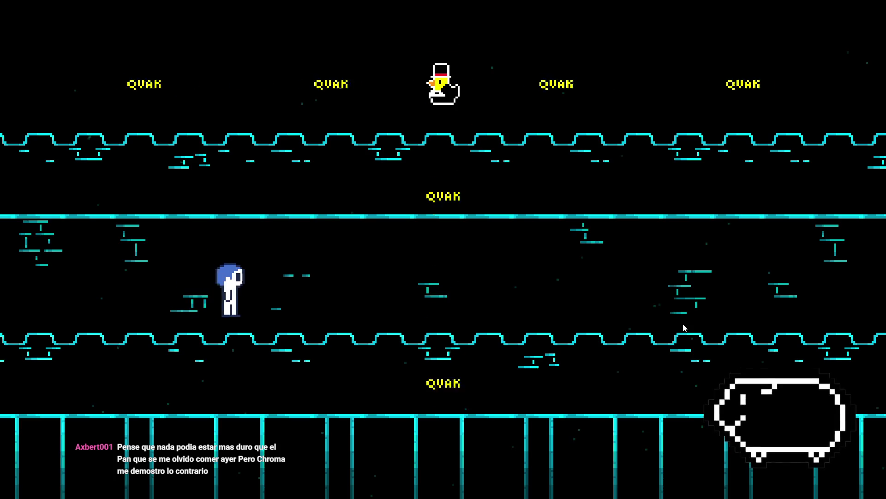
key("Up")
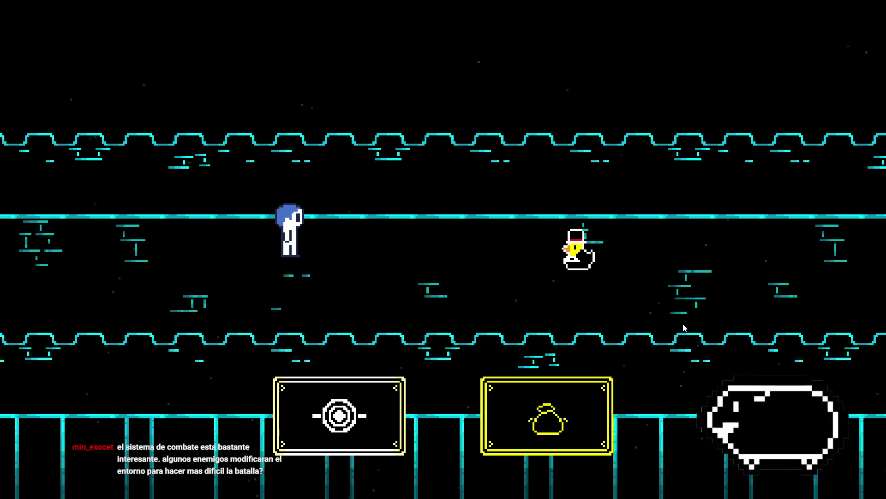
Confirm the bag option, then the target action against the duck.
key("z")
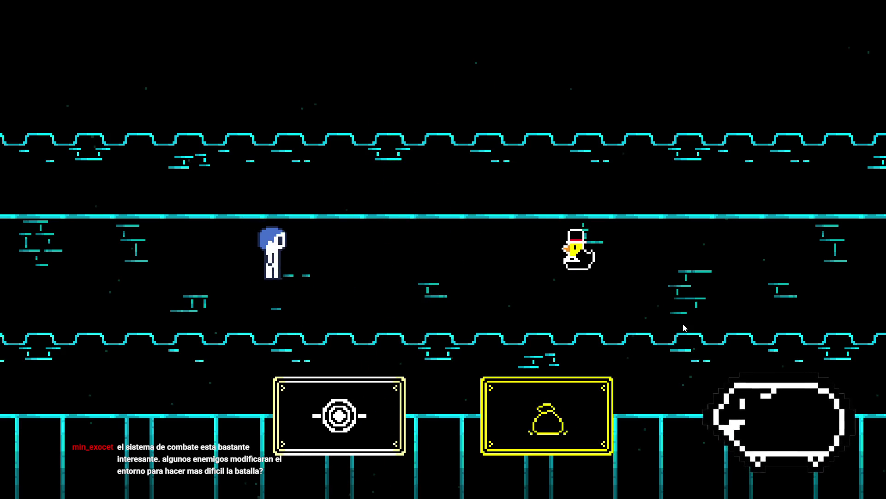
key("z")
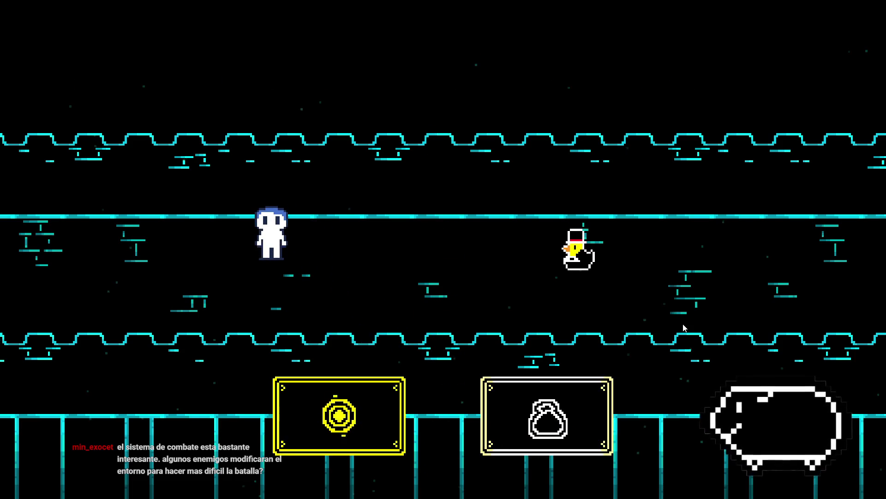
key("z")
key("z")
Dodge the duck's QVAK text by moving right, down, left and up.
key("Right")
key("Down")
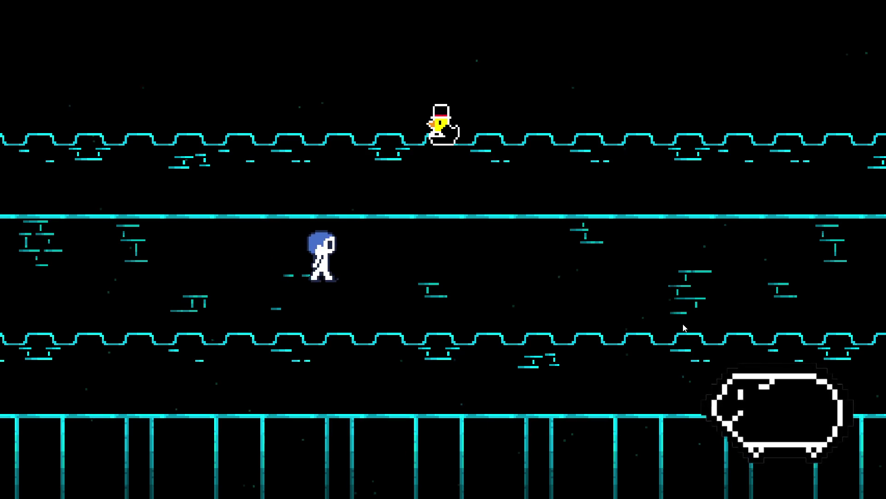
key("Left")
key("Up")
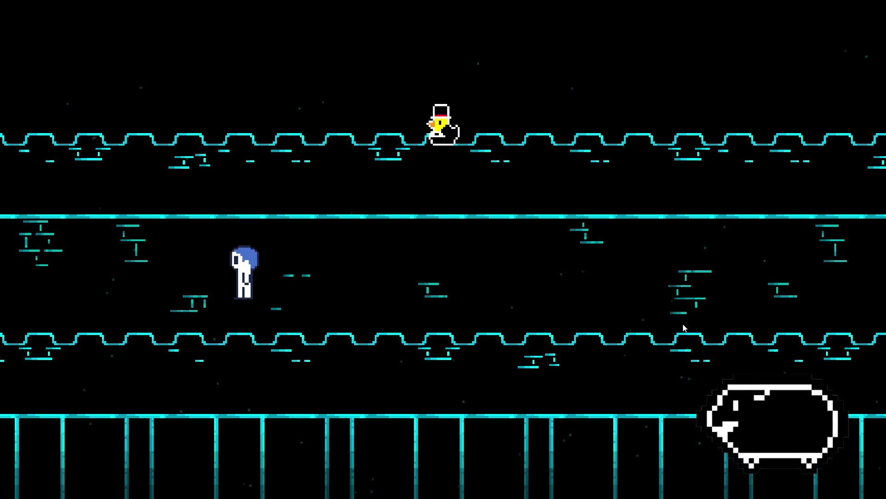
key("Right")
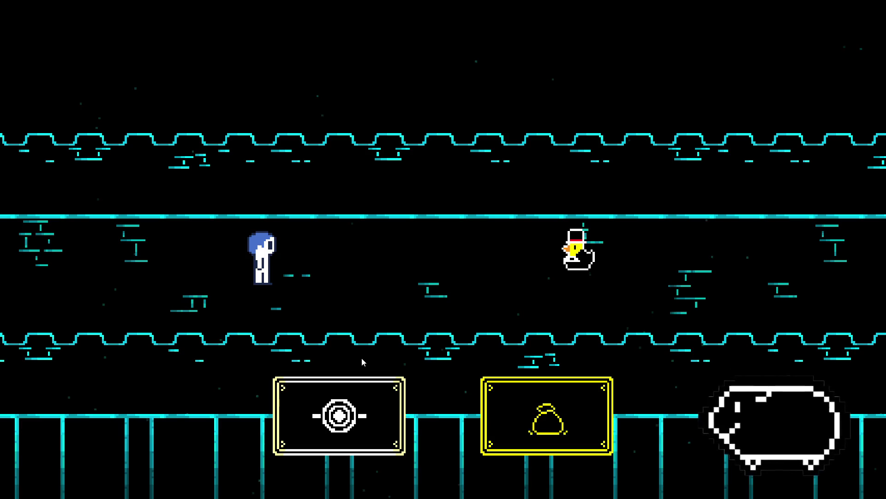
Pass the bag card and confirm the face card, leaving the player free facing the duck.
key("Down")
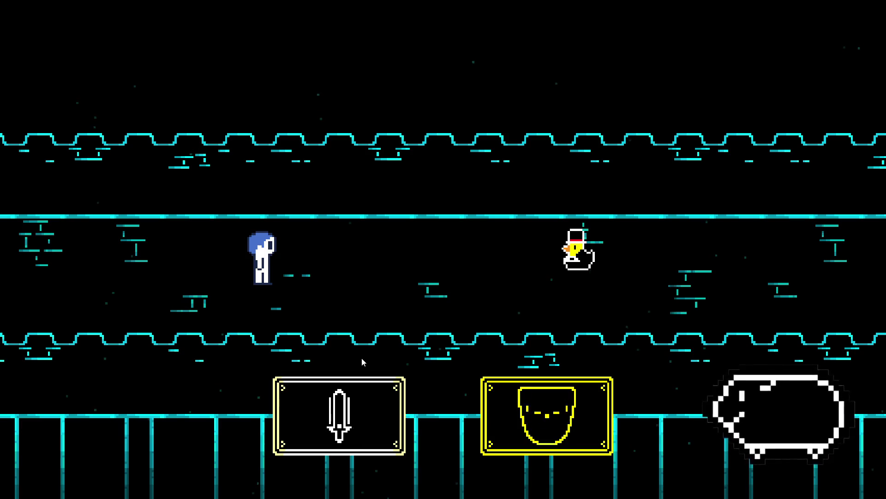
key("Return")
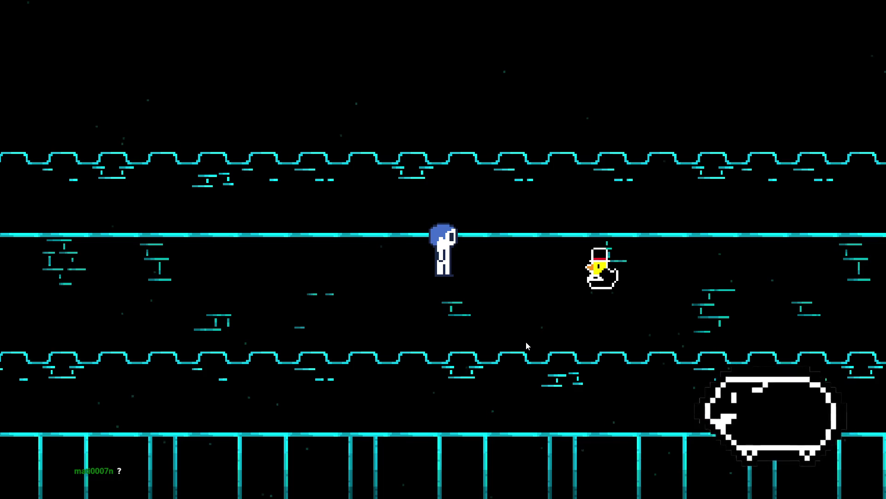
Walk left, then right to the sheep so '¿Una oveja cromática?' appears.
key("Left")
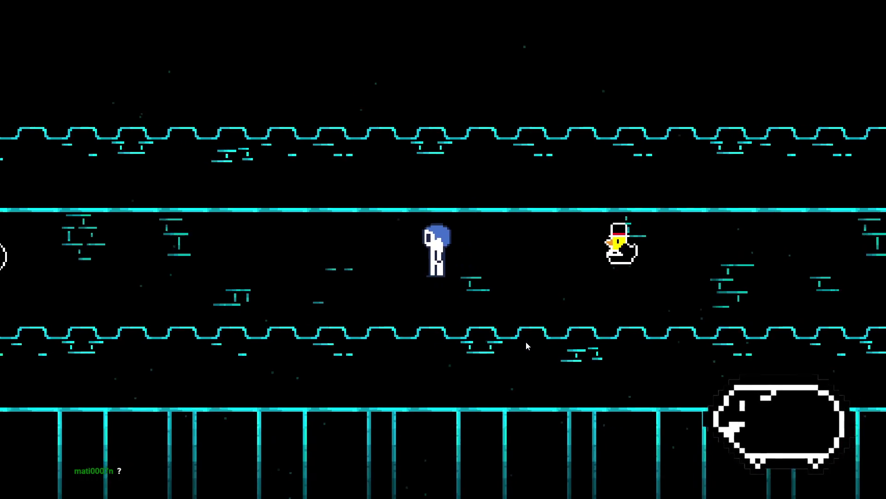
key("Down")
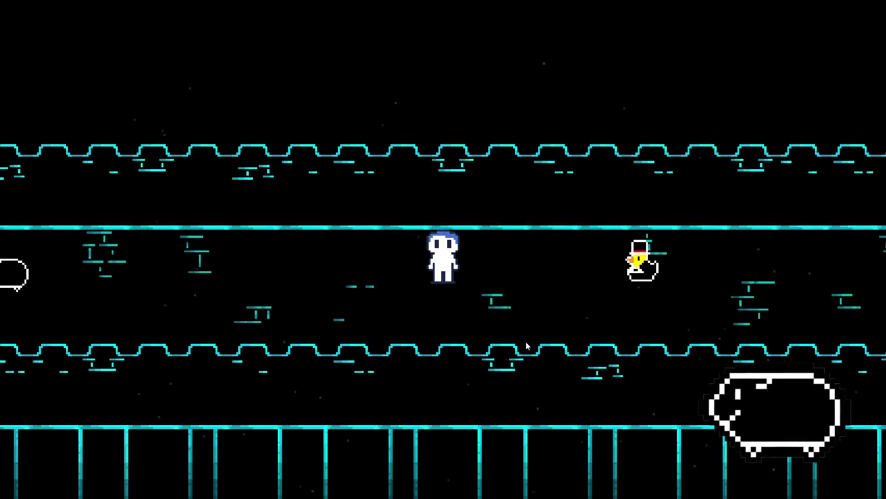
key("Right")
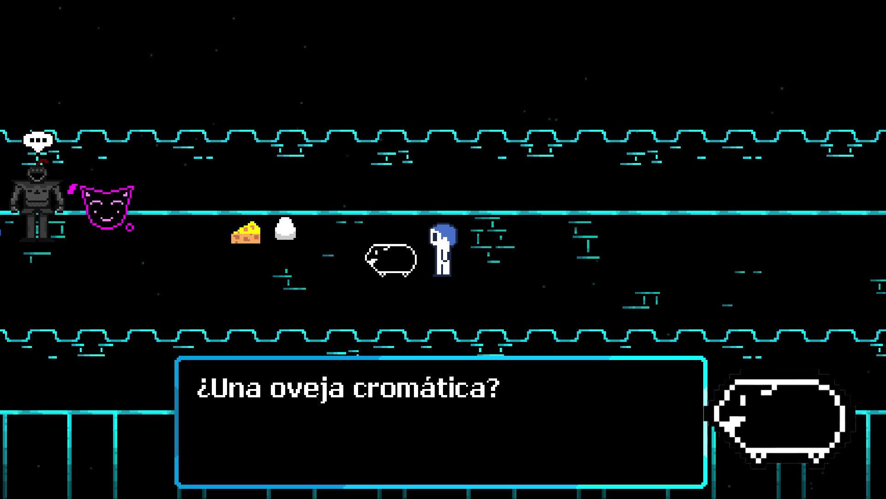
Dismiss the sheep dialogue, walk left past the signpost, then turn back right.
key("z")
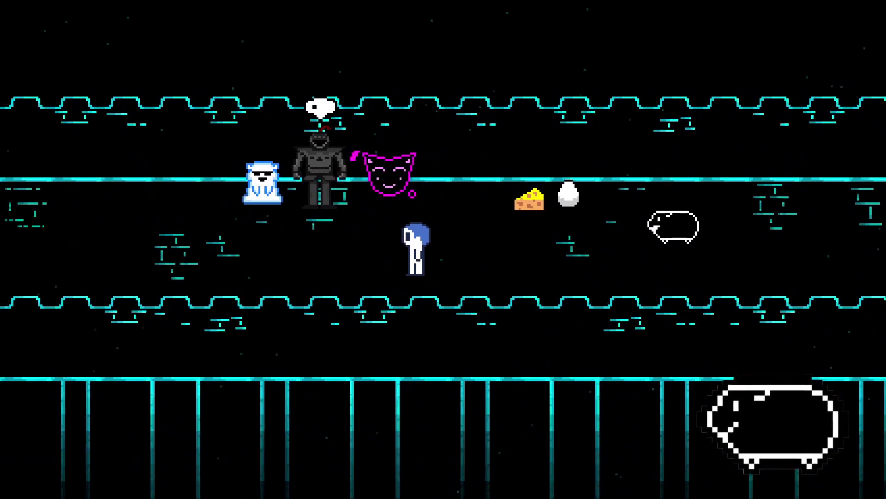
key("Left")
key("Up")
key("Left")
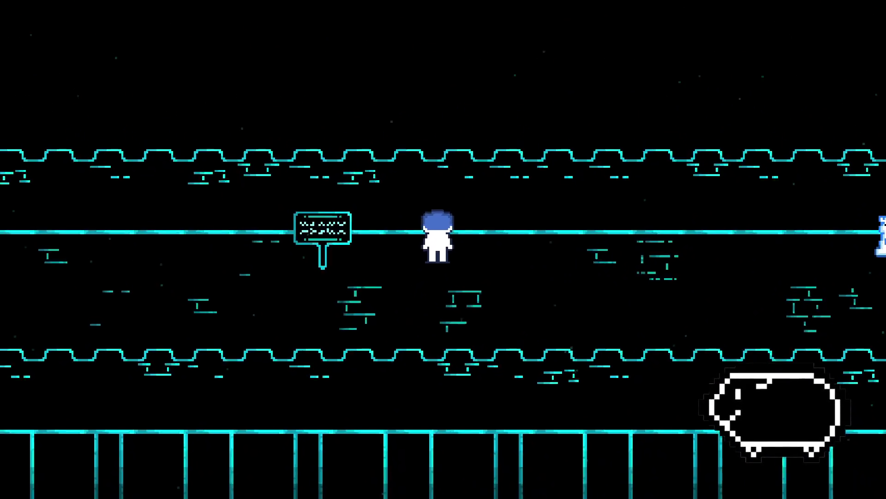
key("Left")
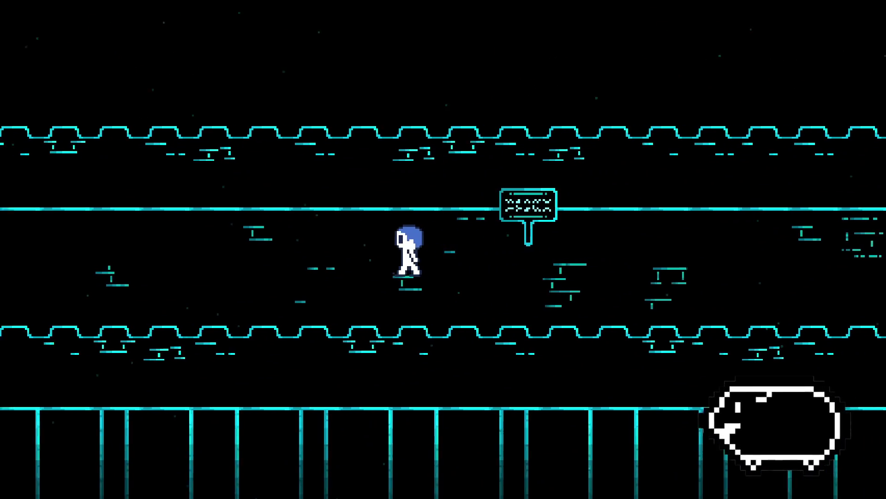
key("Right")
key("Right")
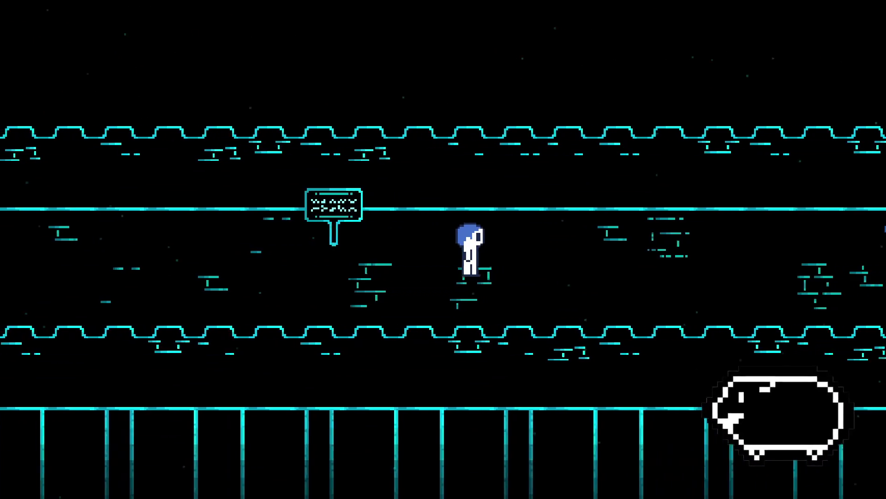
Walk right past the ghost, knight, sheep and top-hatted duck into the next room.
key("Right")
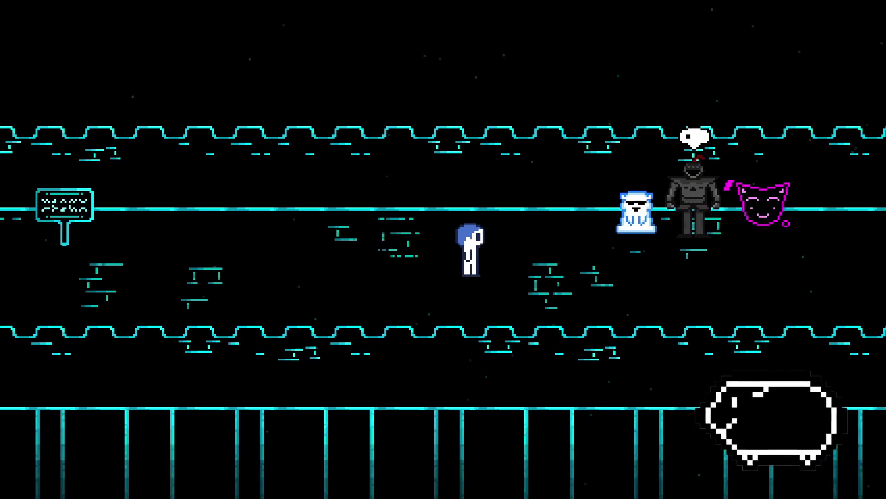
key("Right")
key("Down")
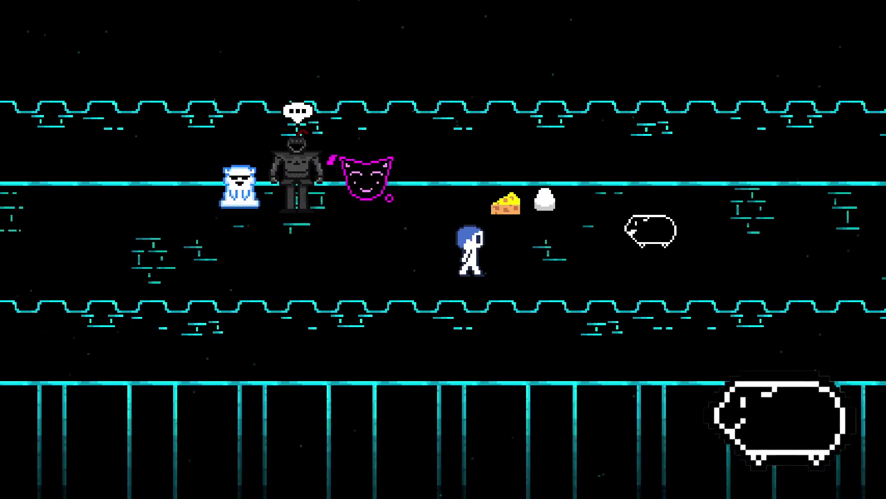
key("Right")
key("Up")
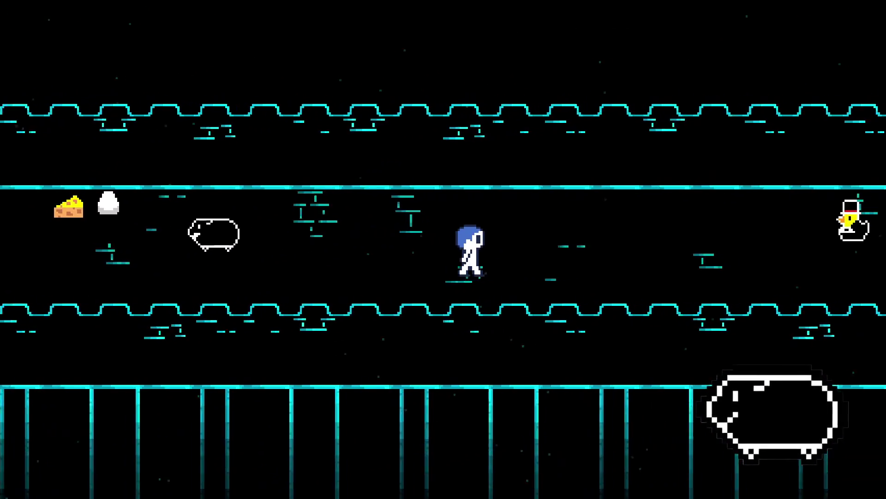
key("Right")
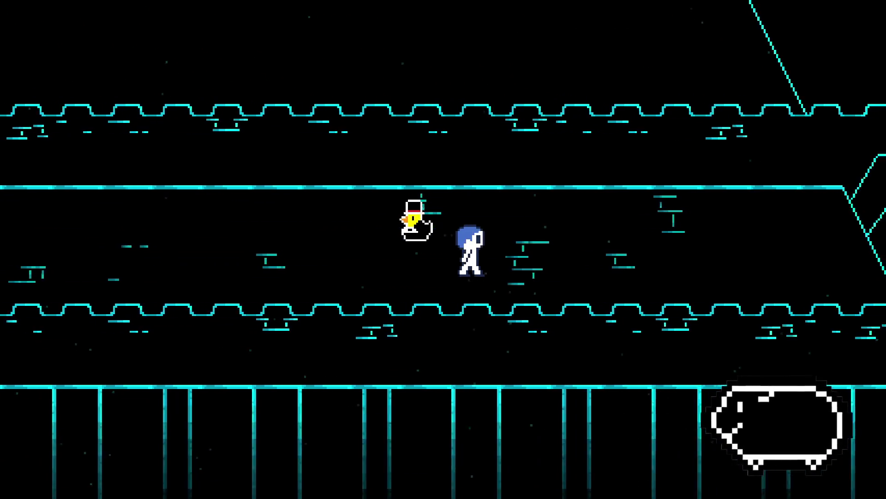
key("Up")
key("Right")
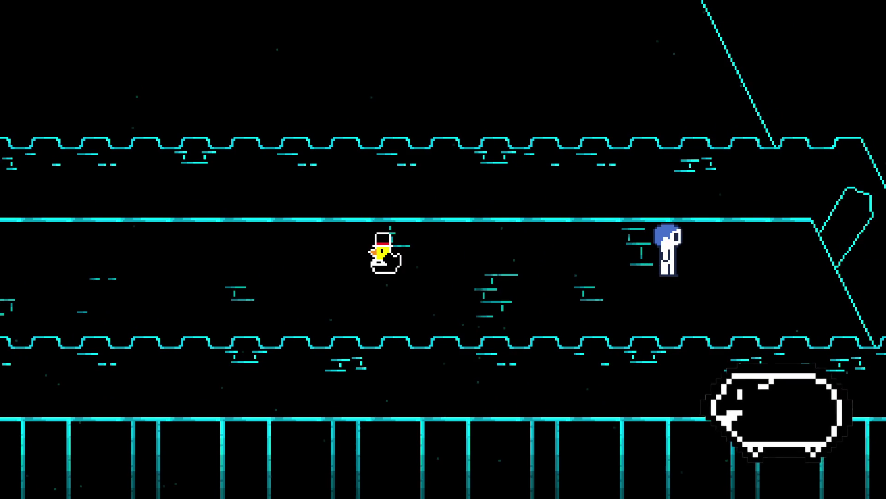
key("Right")
key("Right")
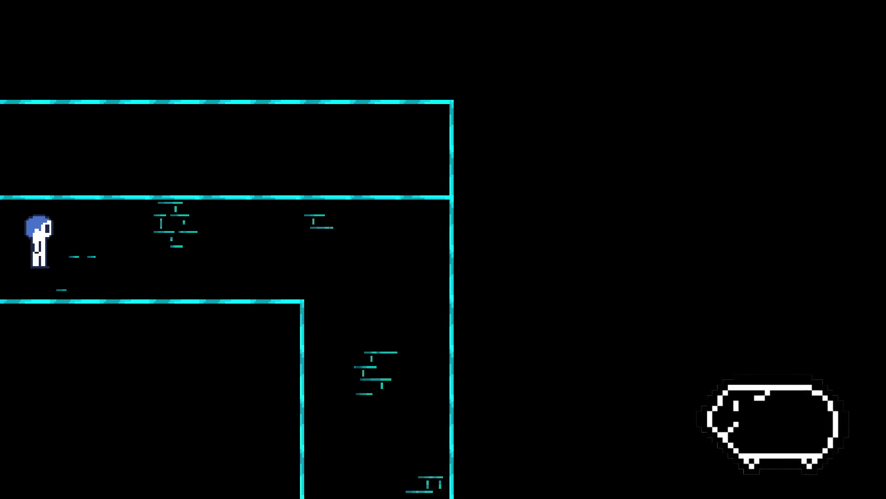
Explore the L-shaped room, walking its corridor and the right-hand passage up and down.
key("Right")
key("Up")
key("Left")
key("Down")
key("Right")
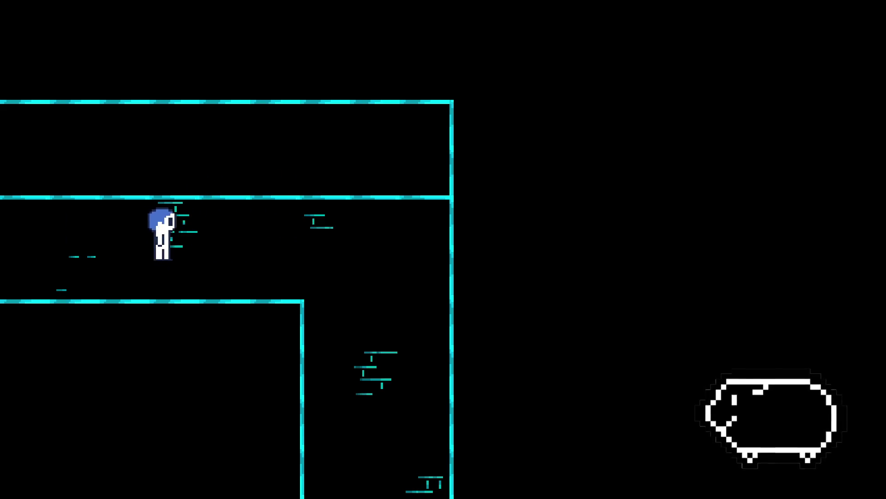
key("Down")
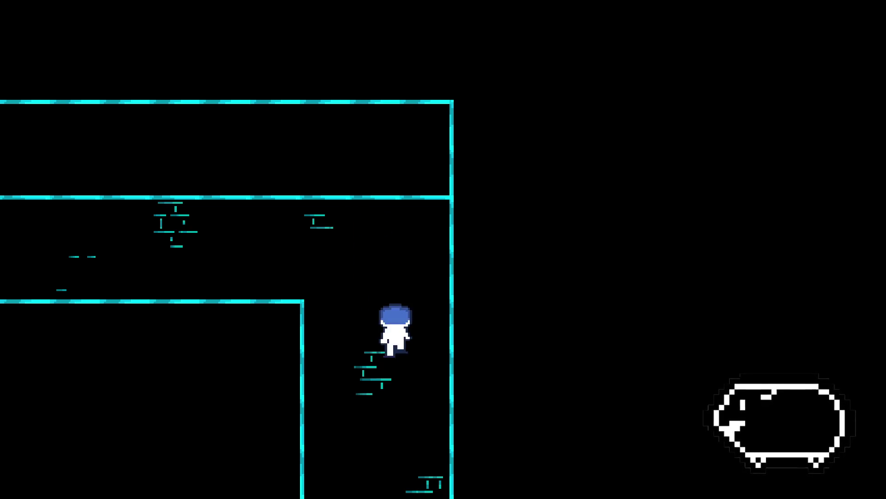
key("Up")
key("Down")
key("Right")
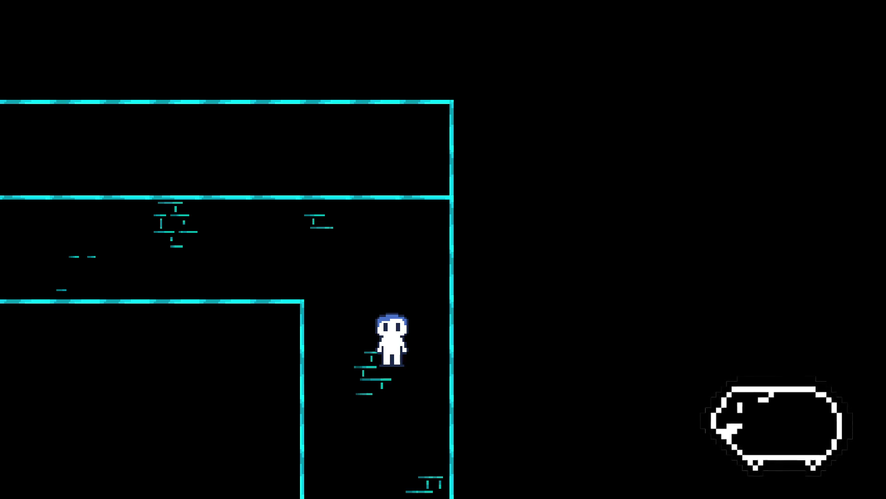
Return left out of the room into the corridor with the sheep, cheese and egg.
key("Up")
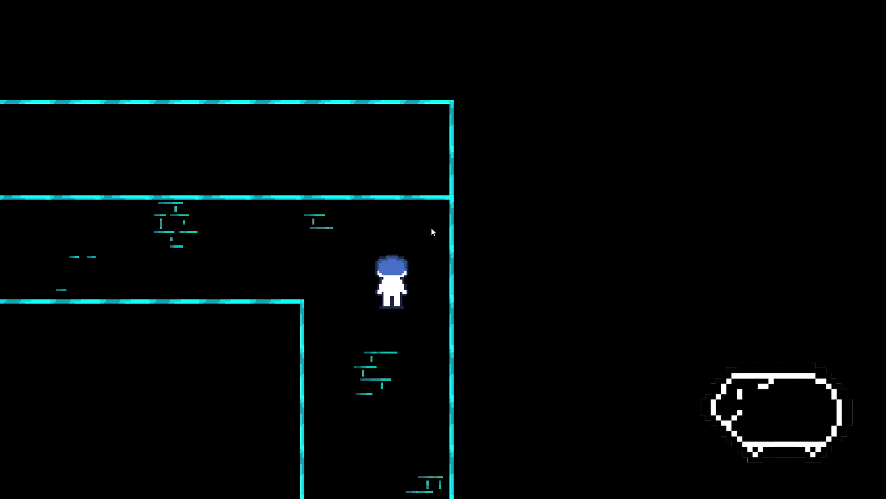
key("Down")
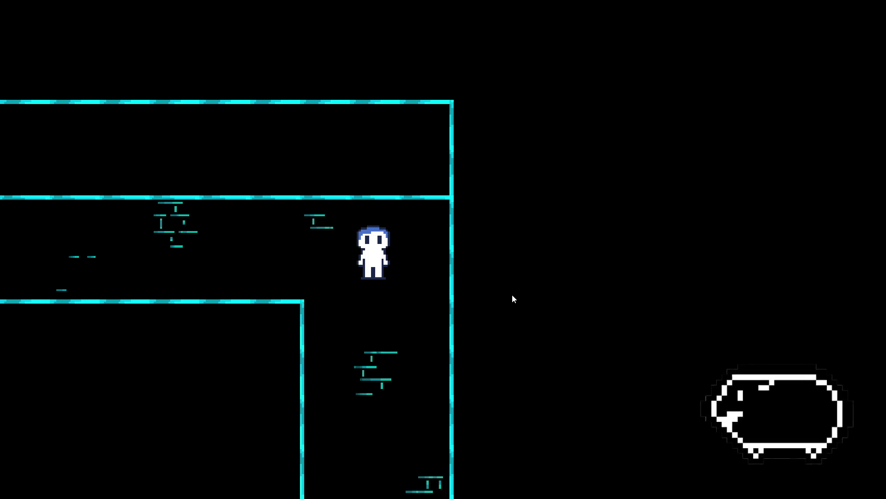
key("Left")
key("Left")
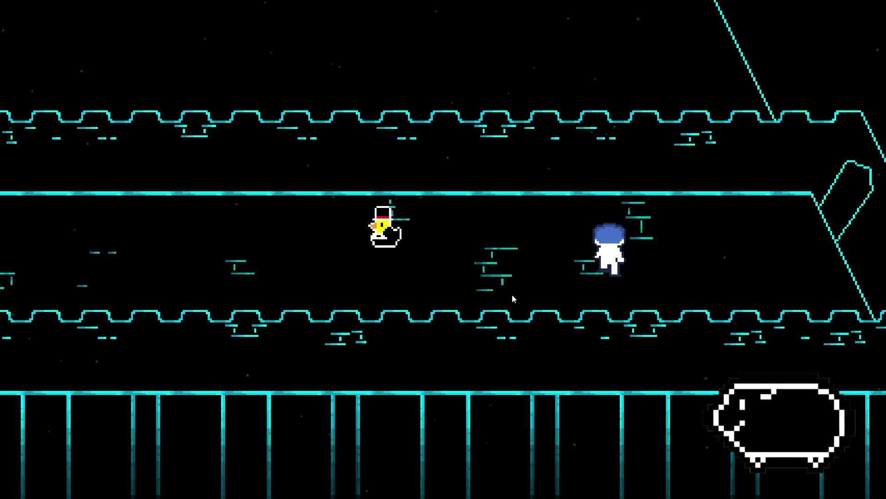
Walk left past the items and knight, up to the signpost, and read '(Es un mensaje escrito).'.
key("Left")
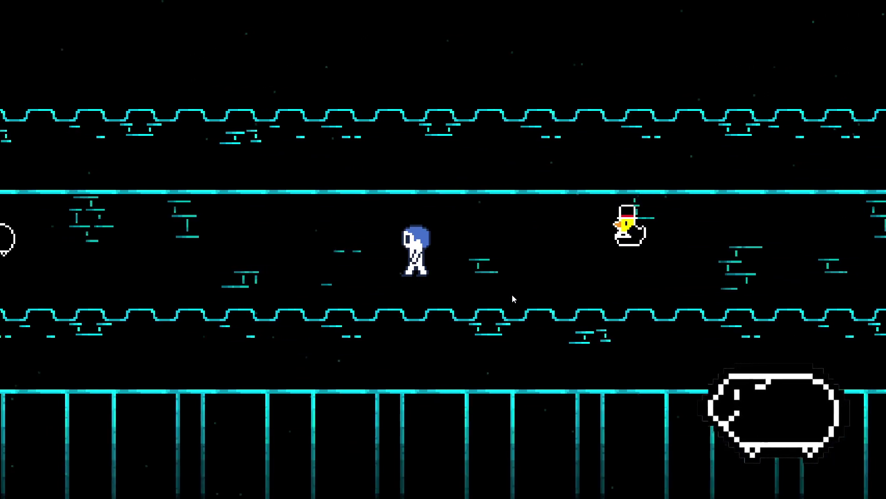
key("Left")
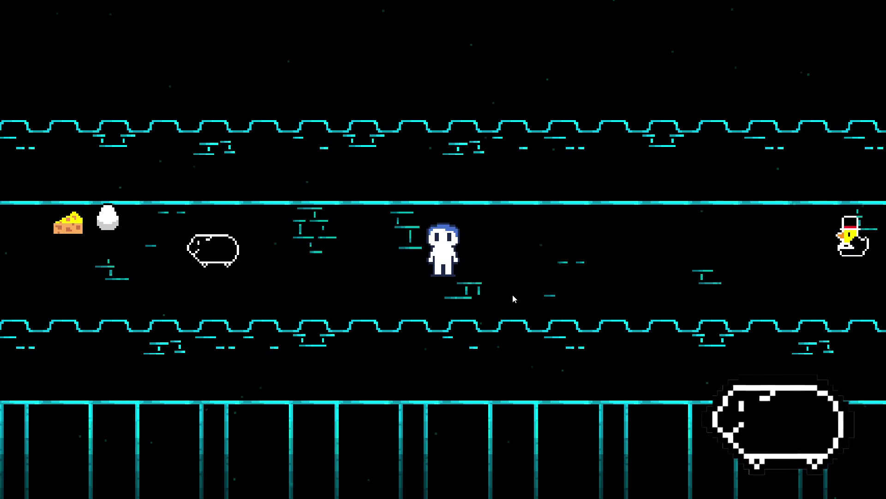
key("Left")
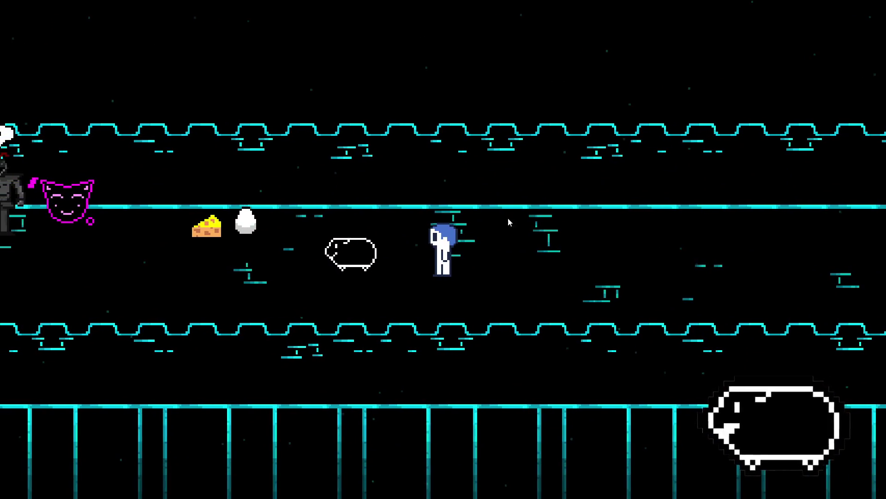
key("Up")
key("Right")
key("Right")
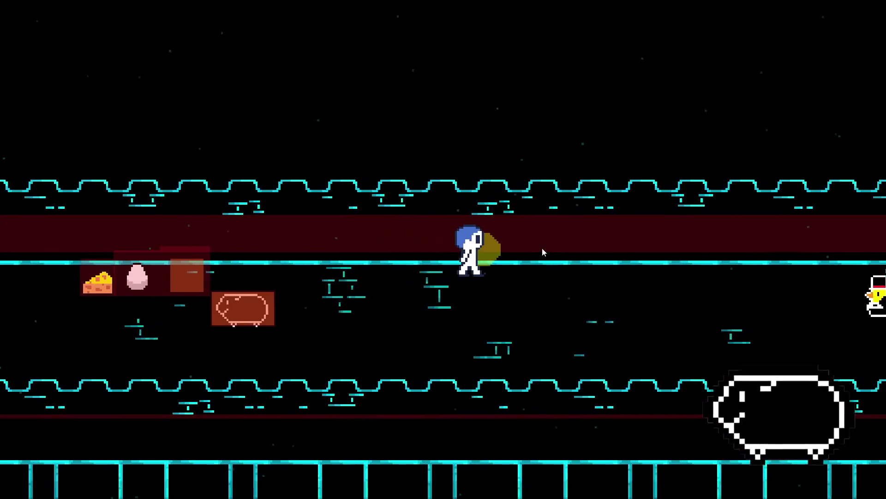
key("Down")
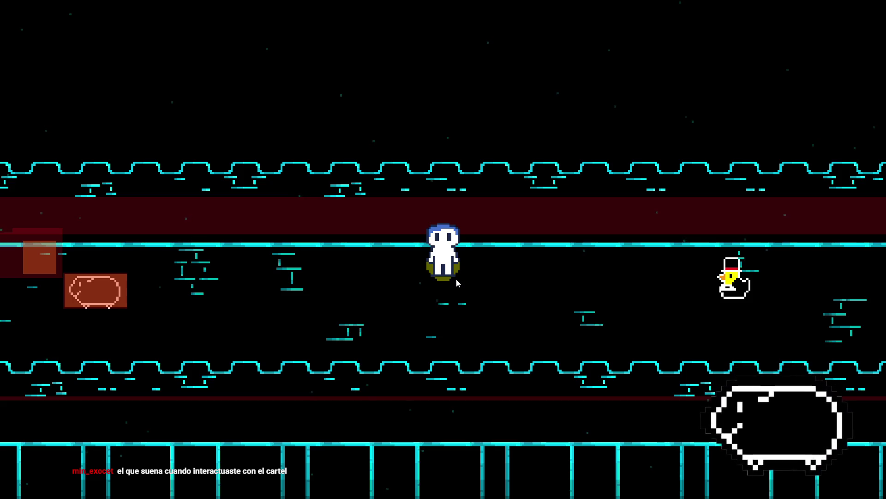
key("Left")
key("Down")
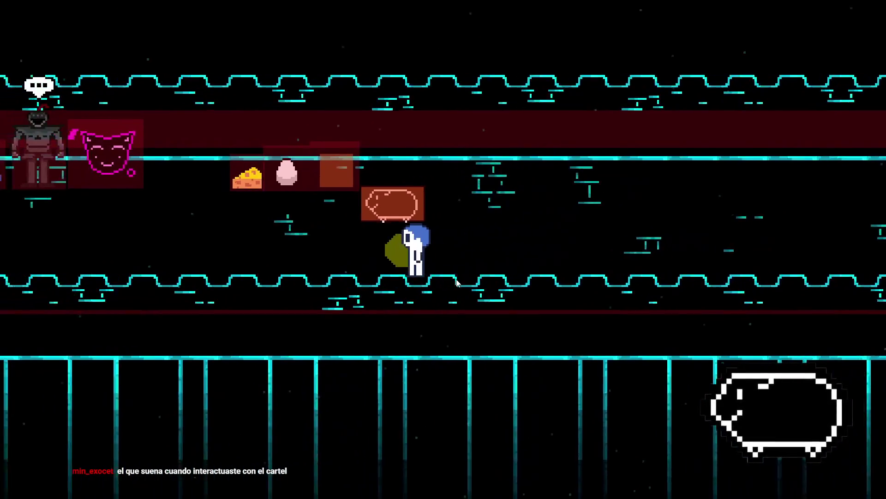
key("Left")
key("Left")
key("Left")
key("Up")
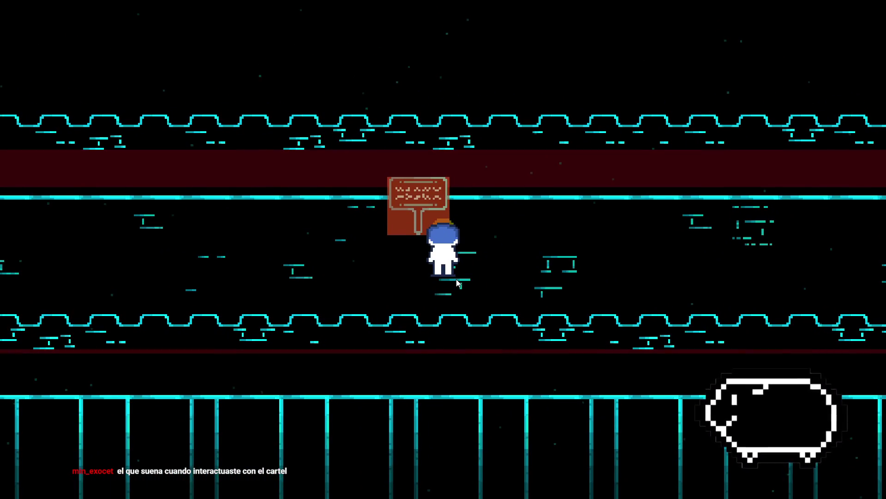
key("z")
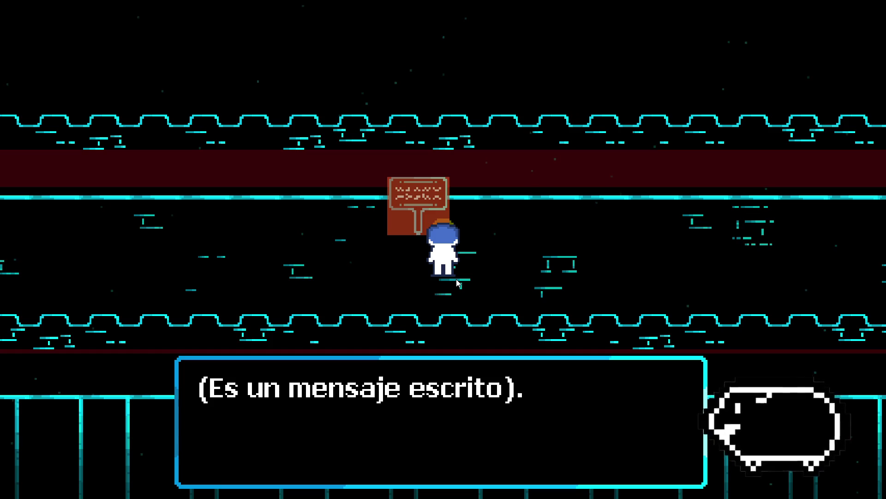
Advance the signpost message past the bridge line to '¡Adiós, futuro yo!', then close it.
key("z")
key("z")
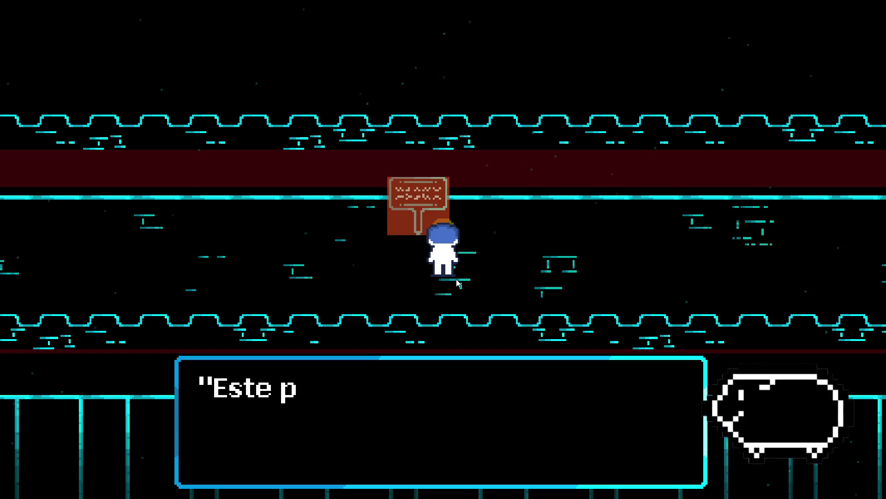
key("z")
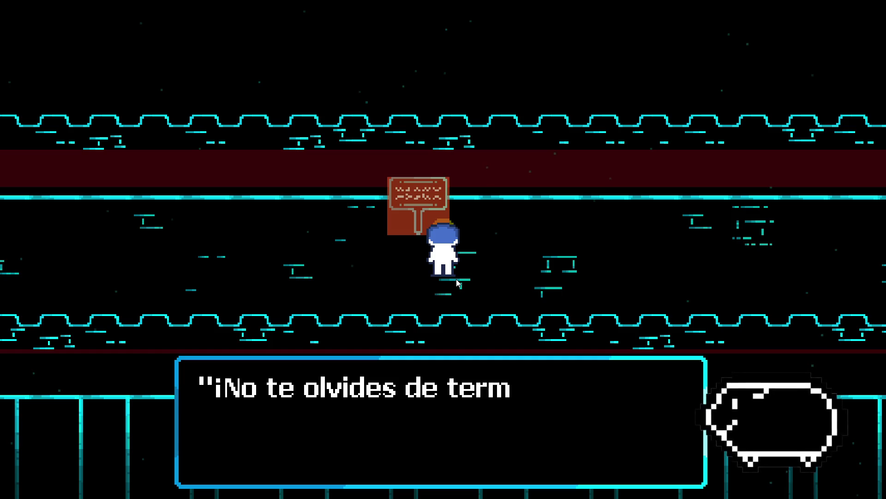
key("z")
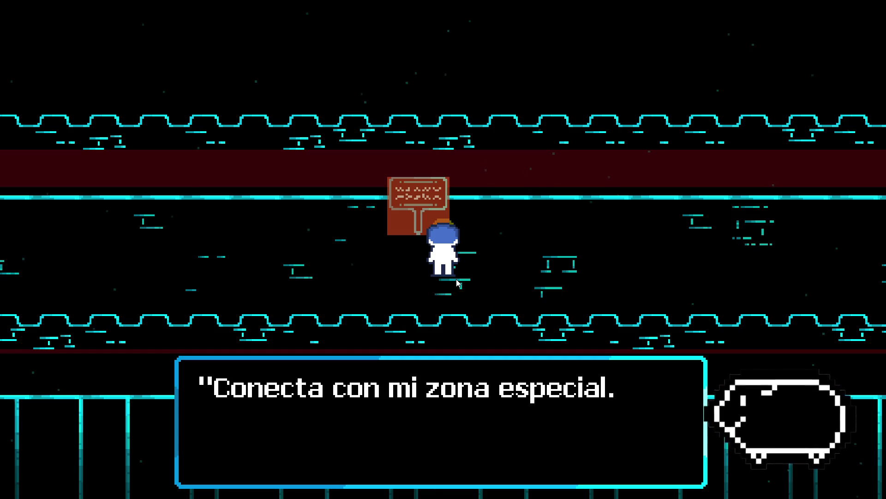
key("z")
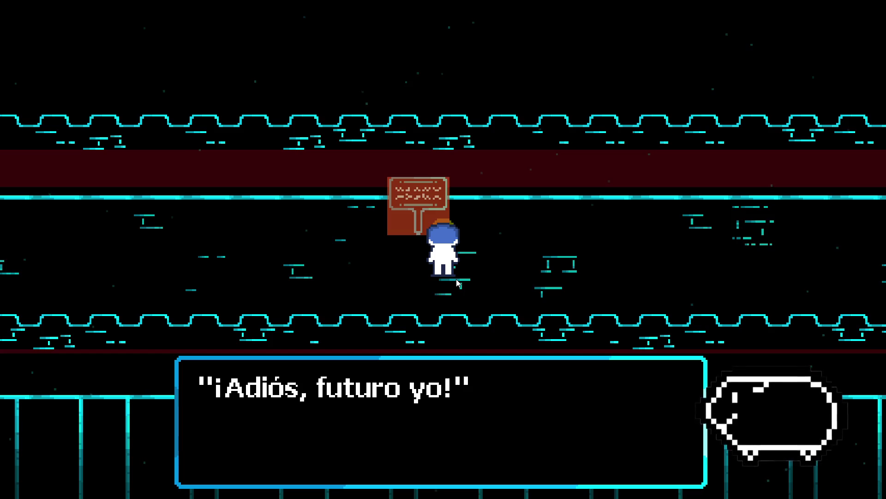
key("z")
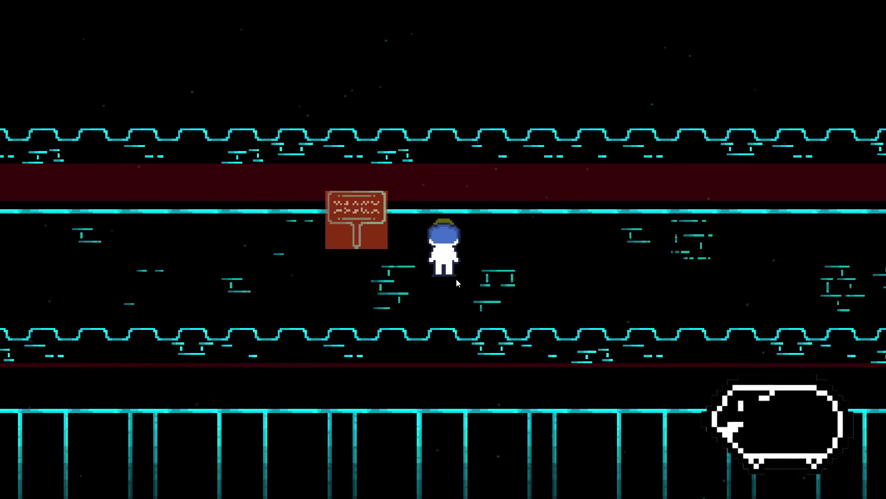
key("Right")
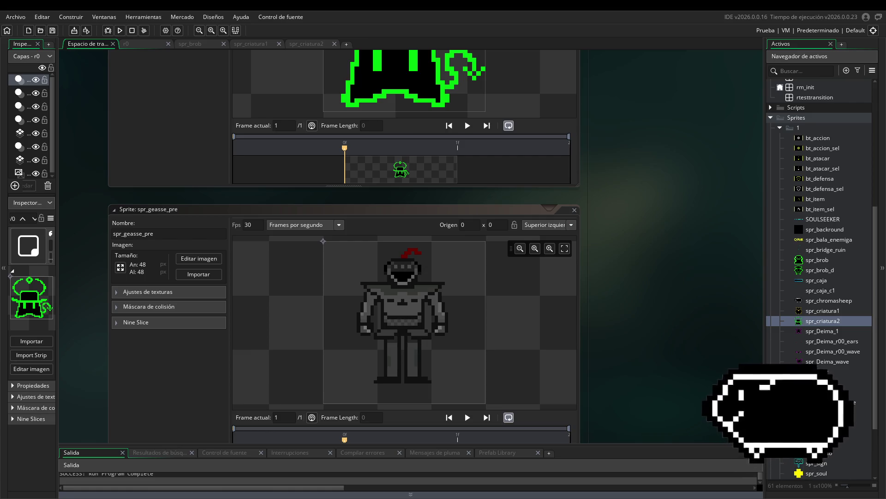
Switch from GameMaker to the browser showing Discord's #chat-general with Alt+Tab.
key("alt+Tab")
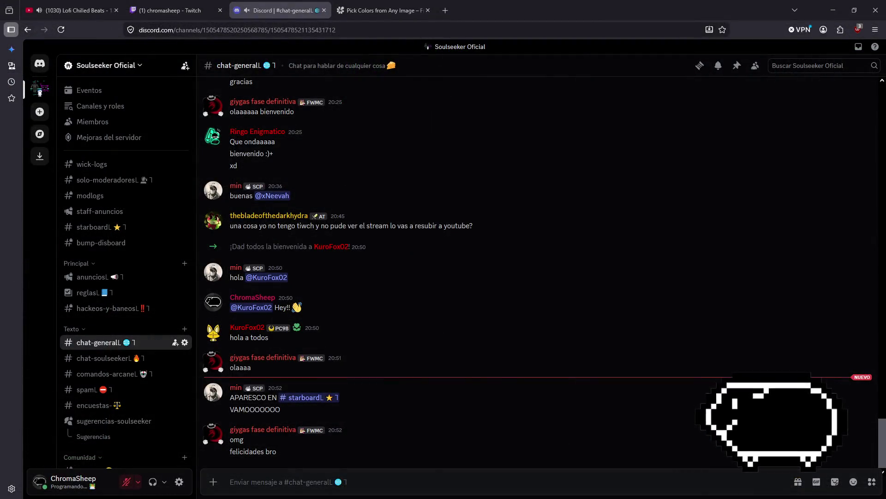
Jump to #starboard from the chat mention and follow a starred post into #fanarts.
left_click(300, 397)
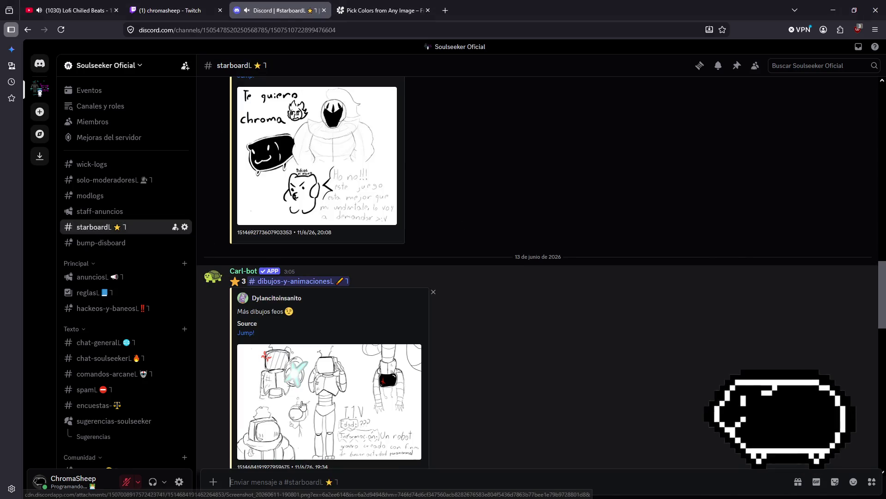
scroll(277, 296, "up", 3)
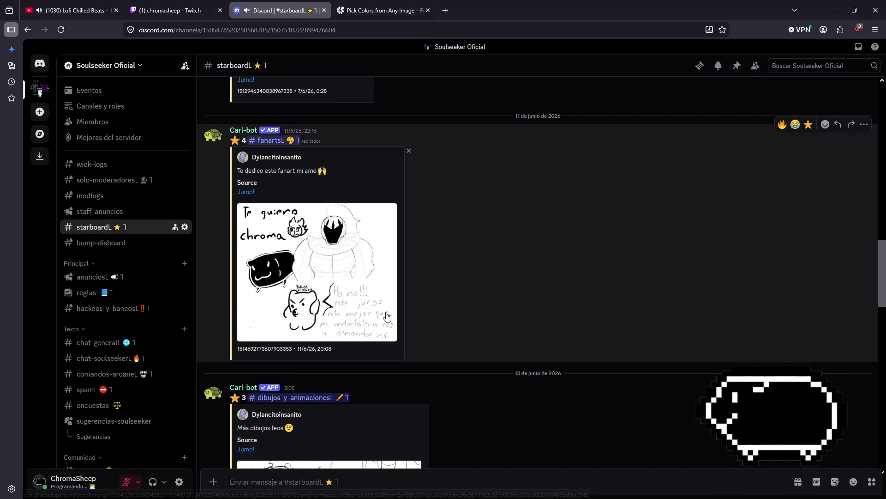
scroll(257, 311, "down", 15)
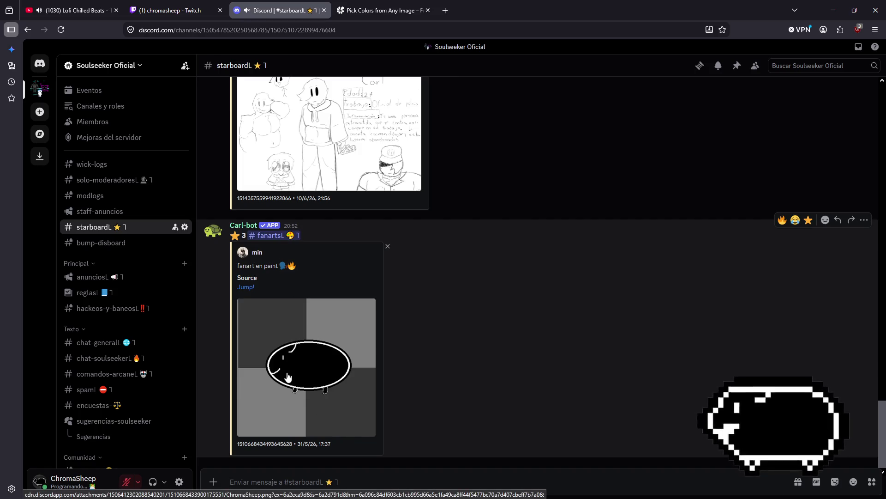
left_click(274, 236)
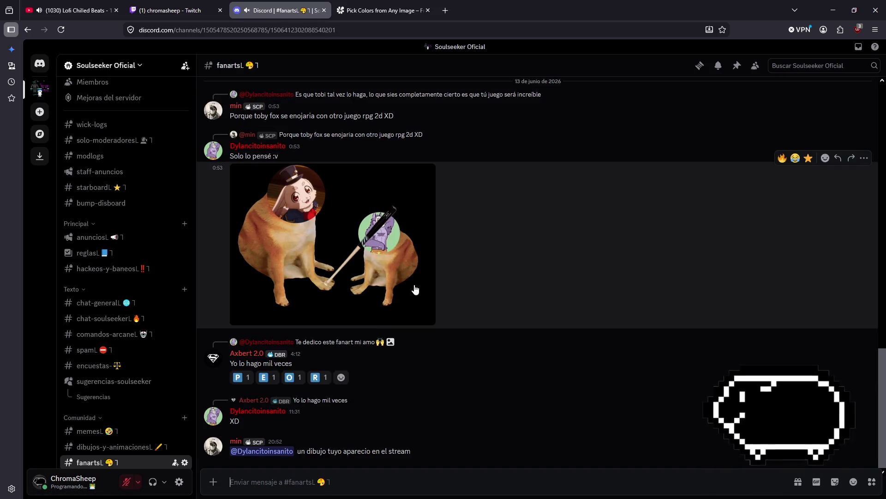
scroll(363, 395, "up", 15)
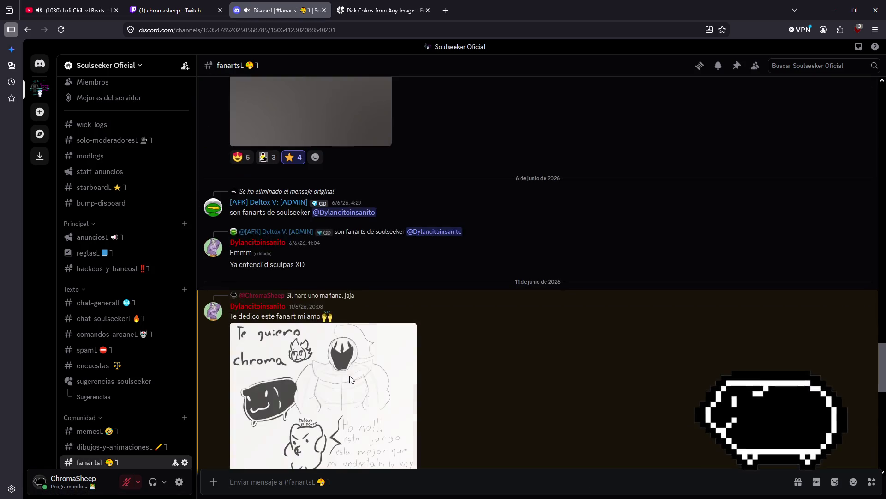
scroll(364, 395, "up", 3)
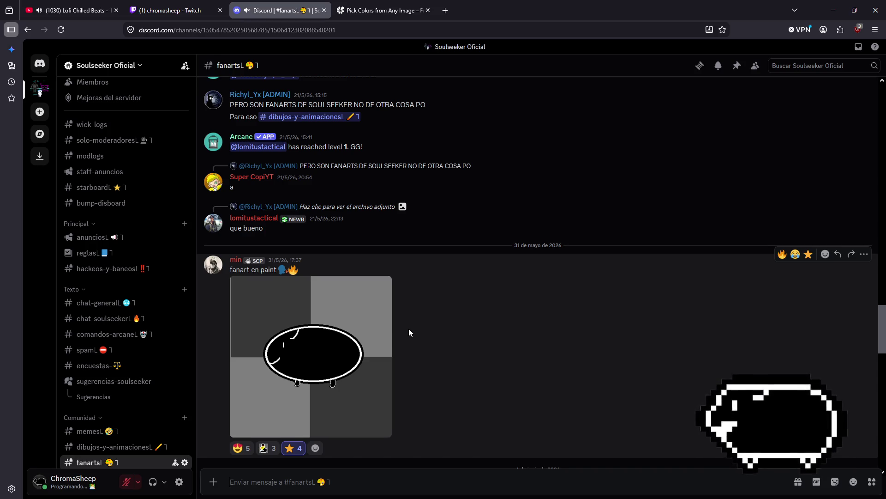
Scroll the channel list and open the Sugerencias thread in sugerencias-soulseeker.
scroll(138, 288, "down", 7)
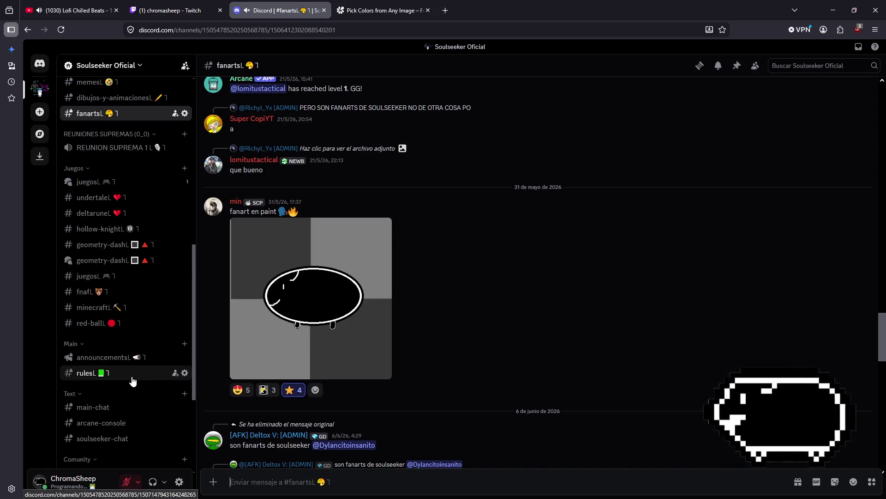
scroll(122, 367, "up", 3)
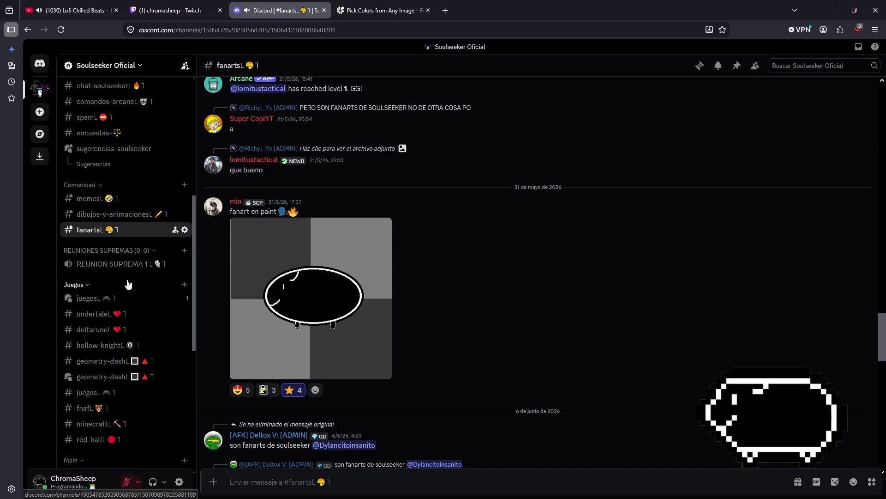
scroll(127, 282, "up", 3)
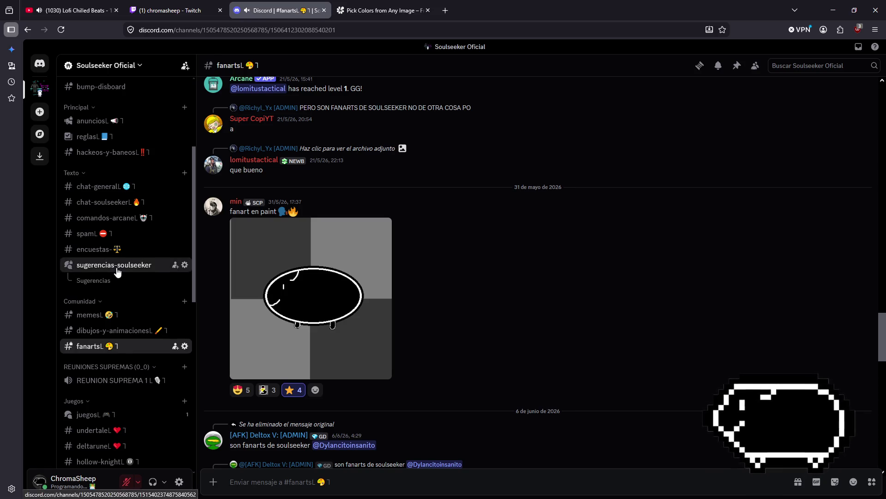
left_click(117, 271)
left_click(368, 217)
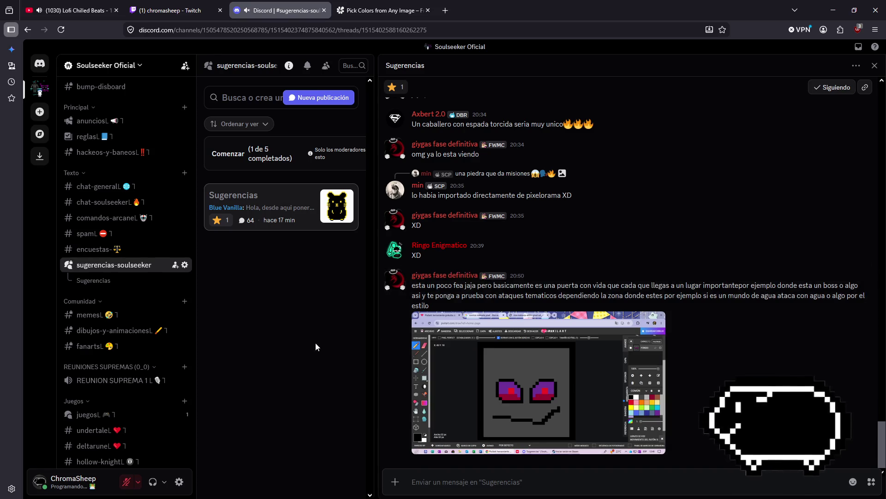
Scroll through the Sugerencias thread and enlarge the pixel-art ghost screenshot.
scroll(600, 402, "up", 20)
scroll(607, 395, "up", 15)
scroll(471, 363, "down", 4)
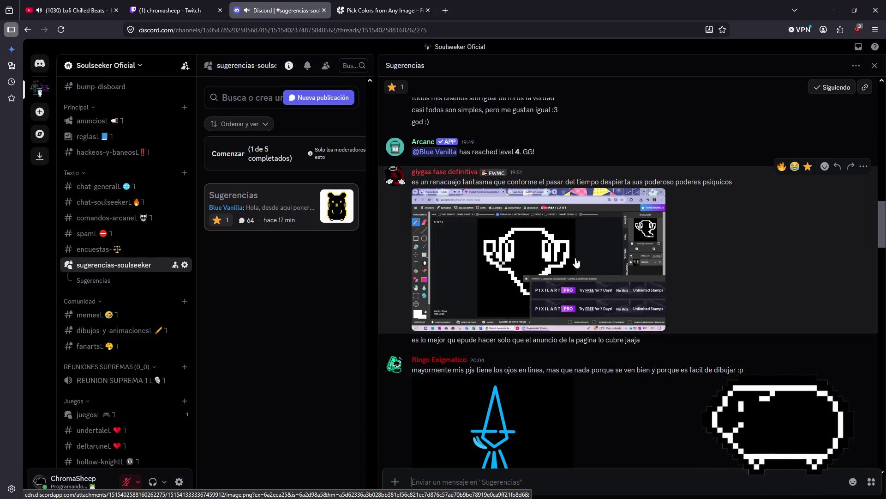
scroll(659, 400, "up", 12)
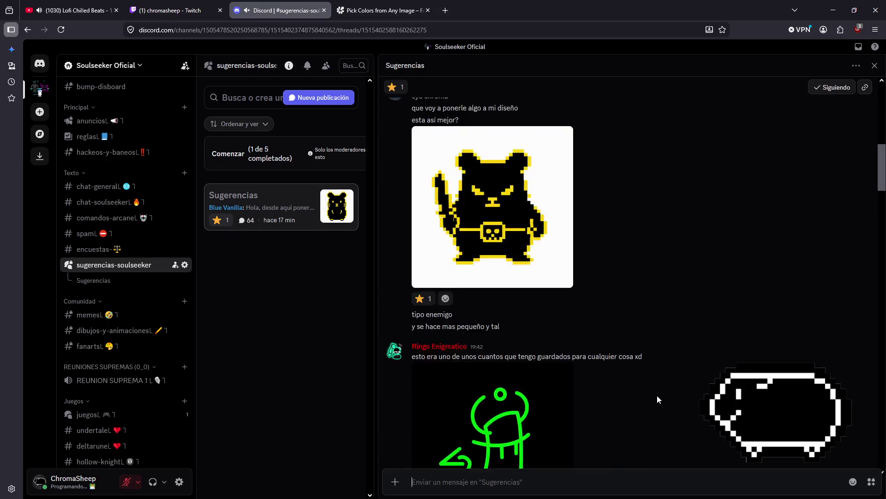
scroll(659, 399, "down", 8)
scroll(695, 363, "up", 1)
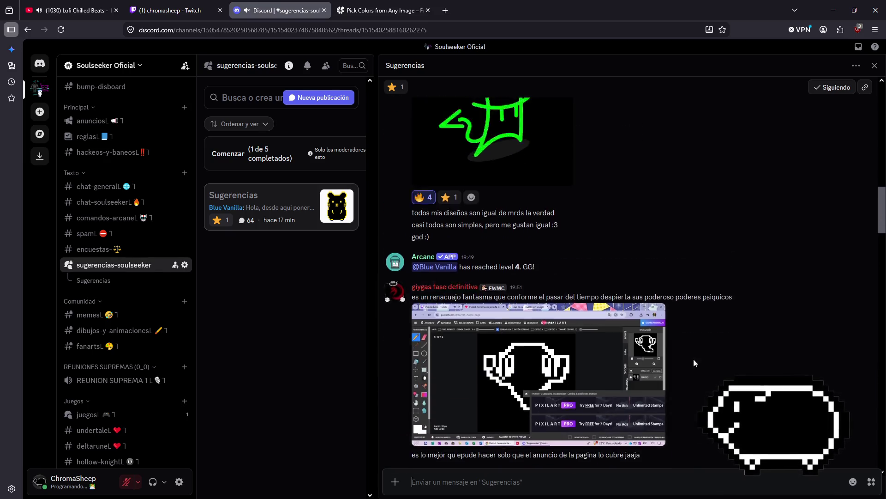
scroll(694, 363, "up", 6)
scroll(683, 372, "down", 5)
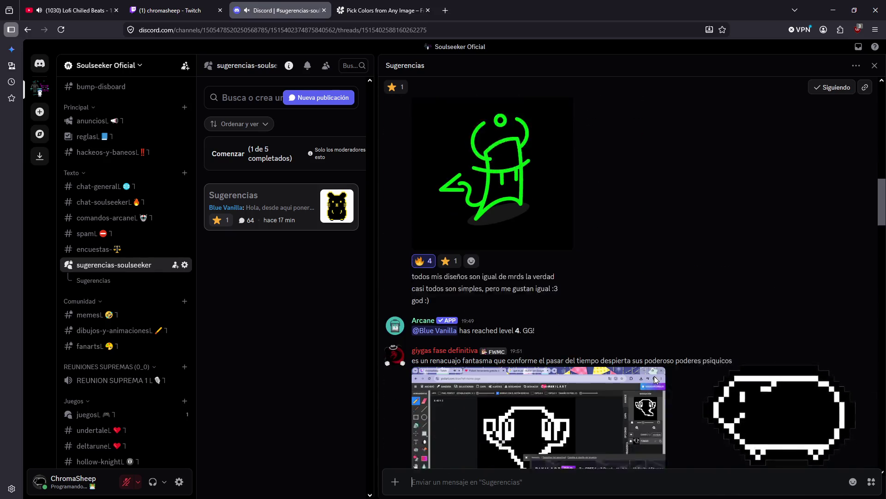
scroll(656, 380, "down", 3)
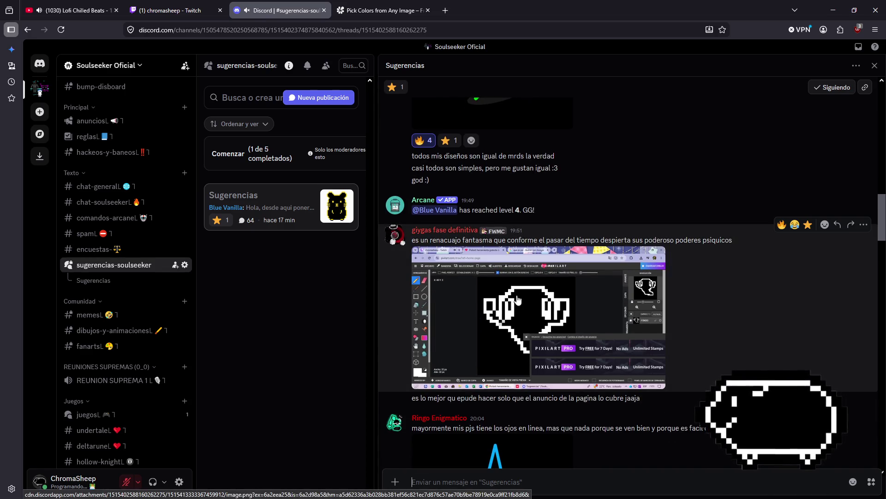
left_click(521, 324)
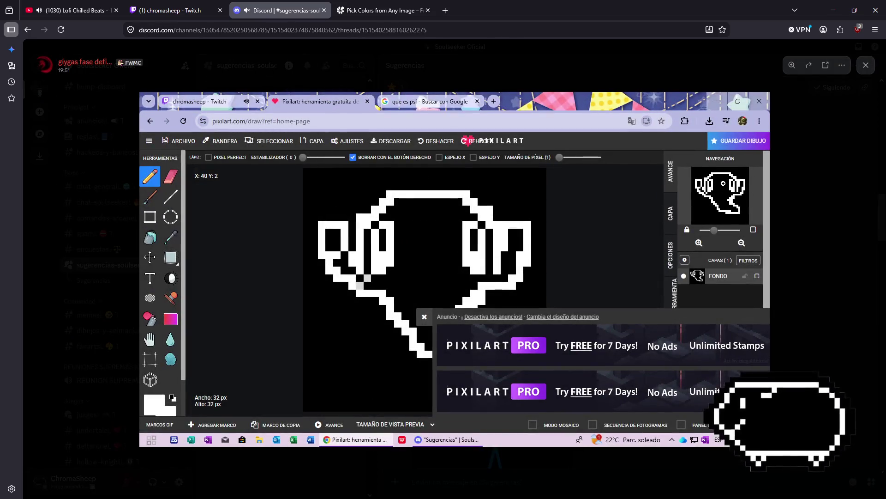
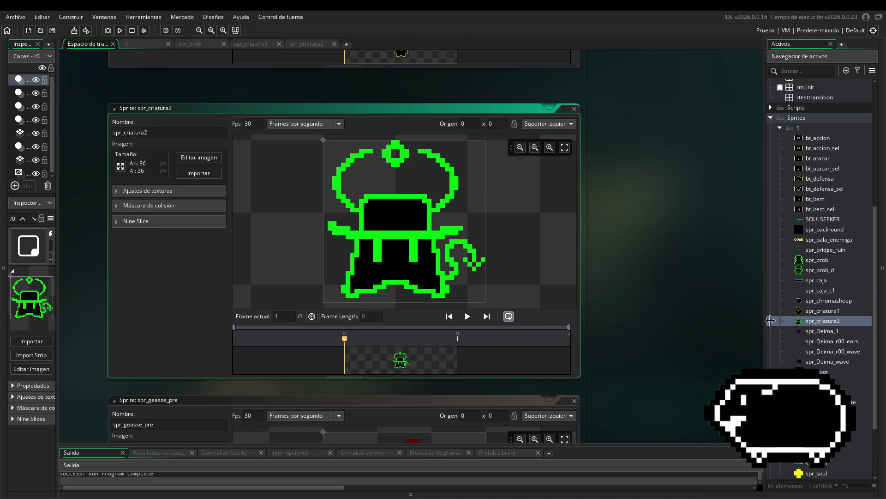
Create a new sprite in the Sprites folder '1' and start typing its name.
right_click(802, 128)
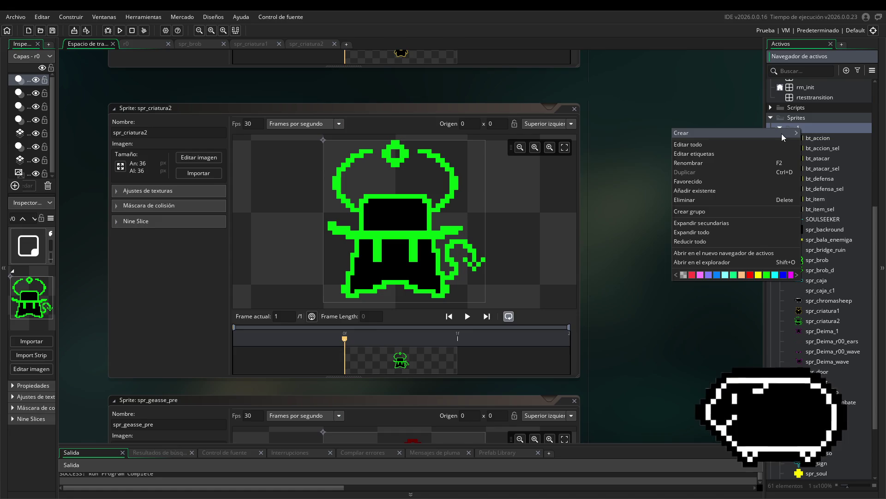
mouse_move(782, 134)
left_click(621, 286)
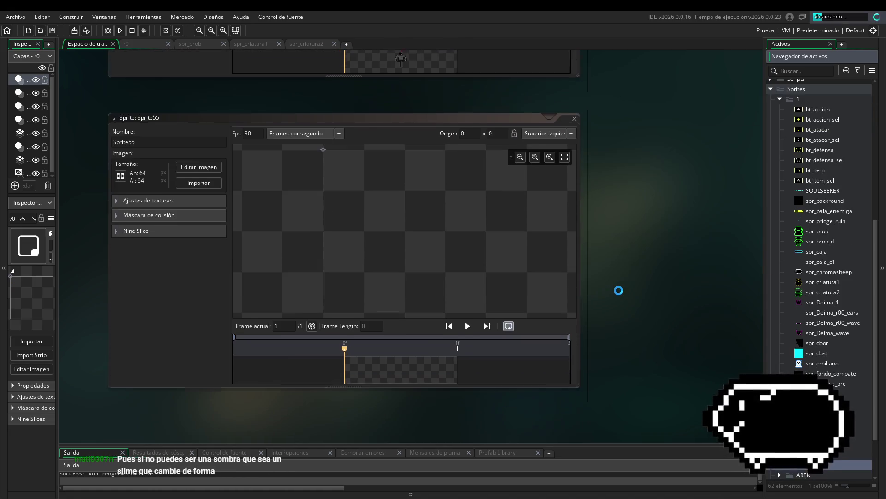
type("spr_")
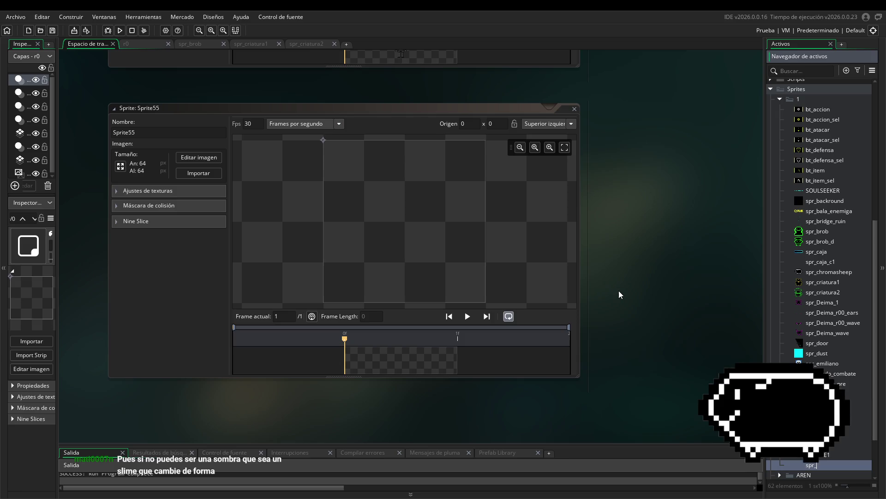
type("cr")
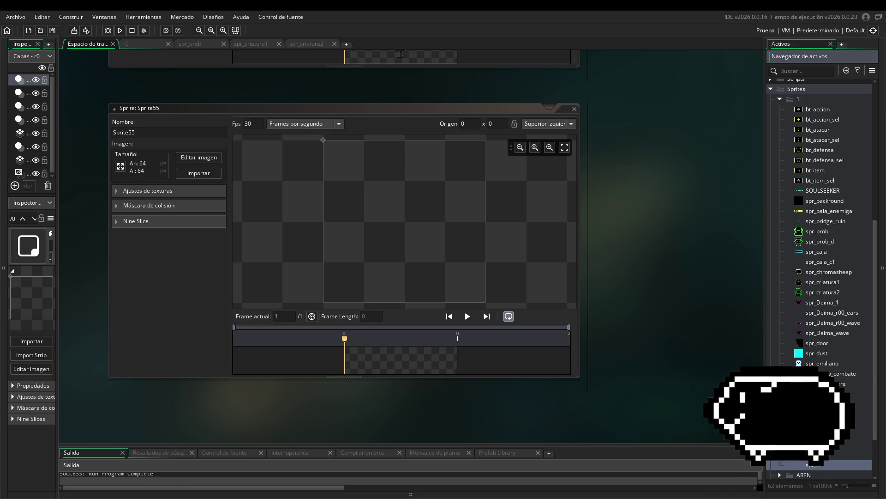
Commit the name, then widen the inspector, enlarge the output panel and raise the sprite window.
key("Return")
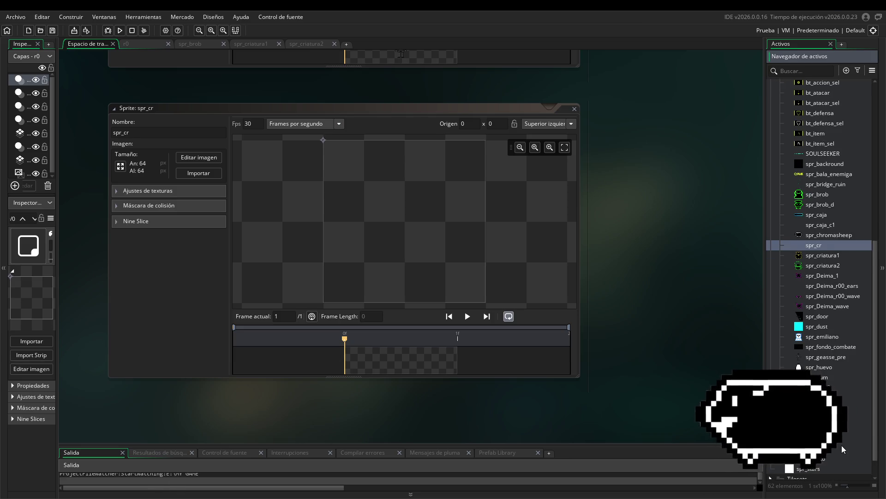
scroll(819, 277, "down", 3)
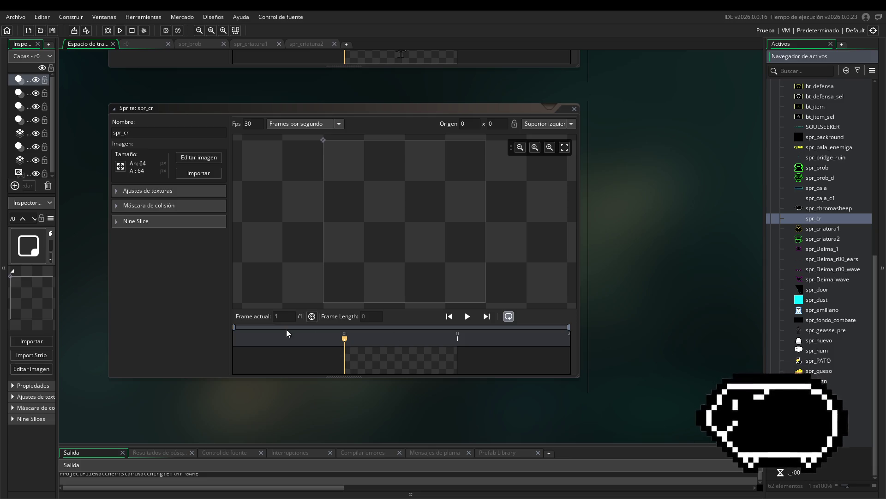
left_click_drag(58, 231, 116, 264)
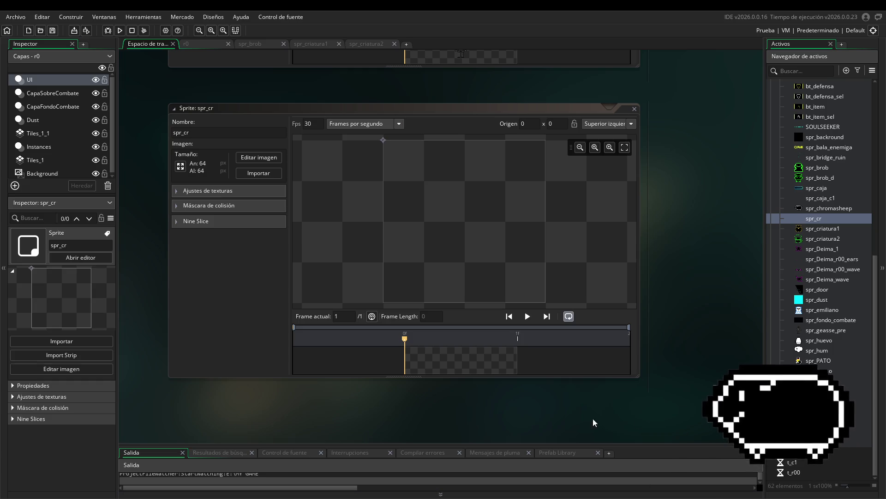
left_click_drag(563, 443, 564, 436)
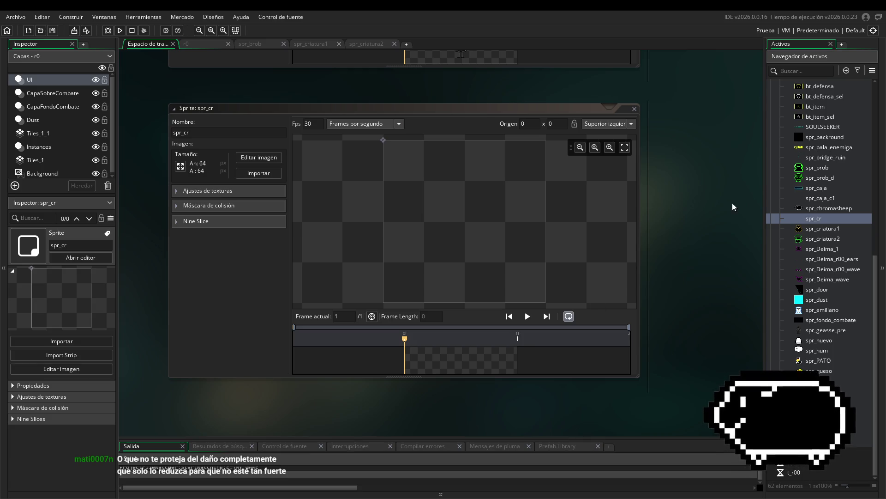
left_click_drag(573, 108, 573, 80)
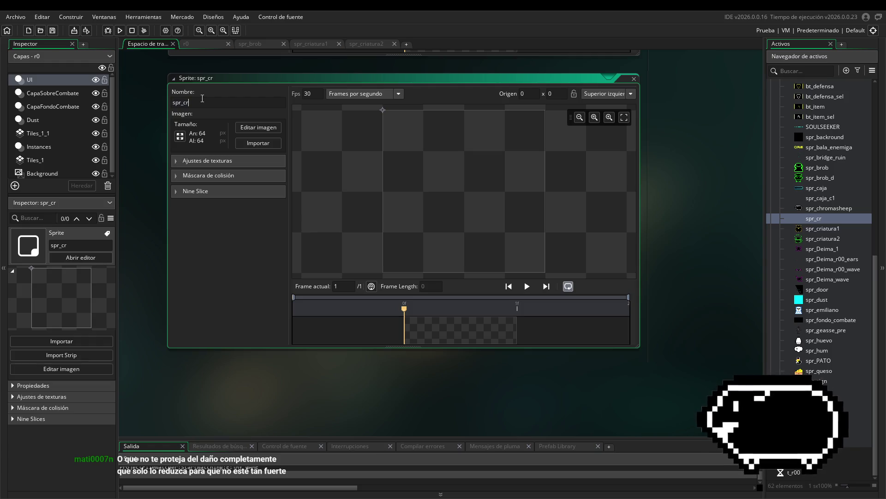
Finish naming the sprite spr_criatura3 and glance at the Discord reference drawing.
type("iatura")
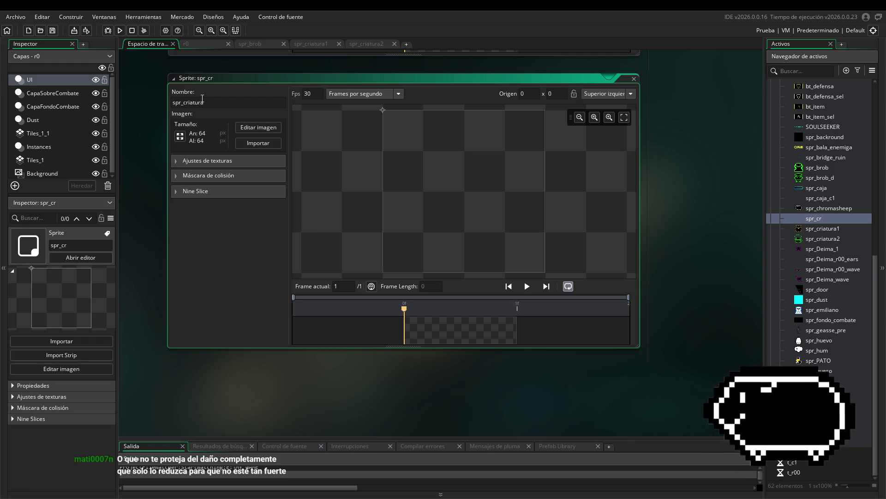
type("3")
key("Return")
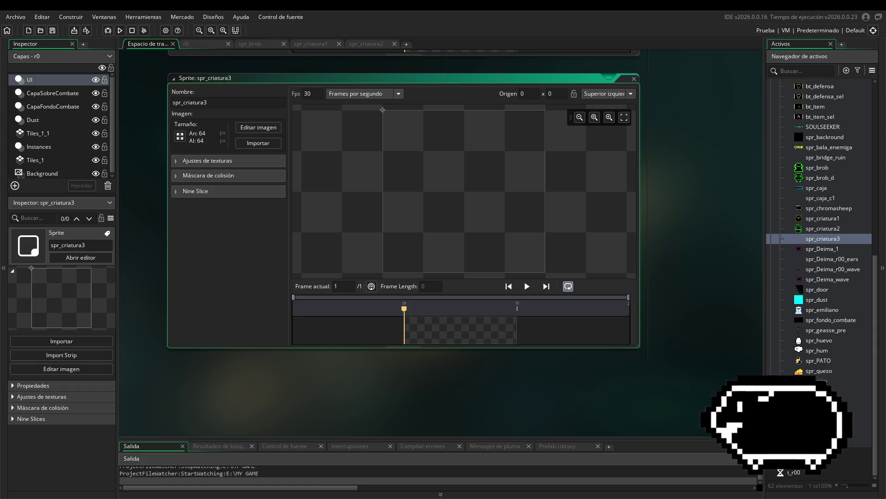
key("alt+Tab")
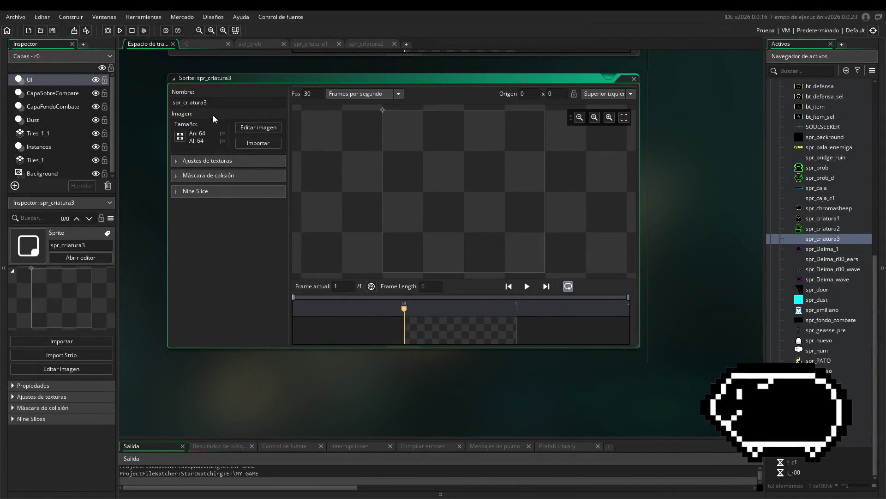
Resize the sprite to 32x32.
left_click(179, 135)
type("32")
left_click(45, 196)
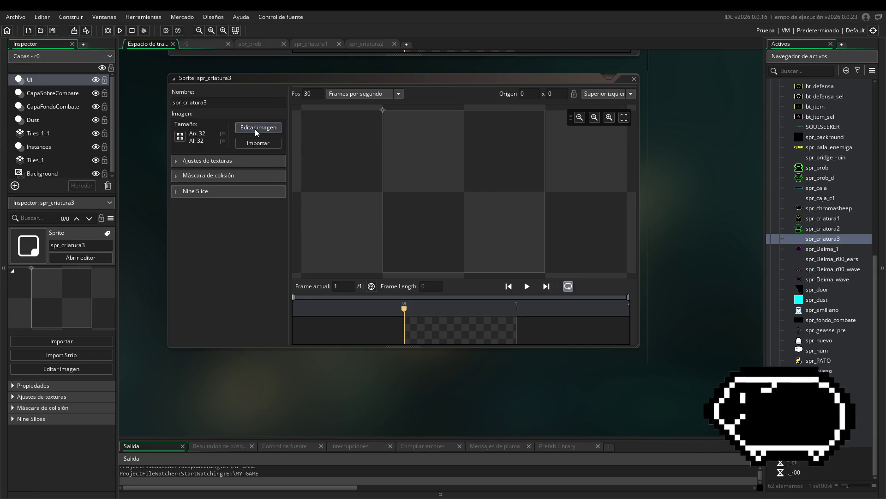
Edit the image with the Line tool and an 8x8 grid shown.
left_click(257, 128)
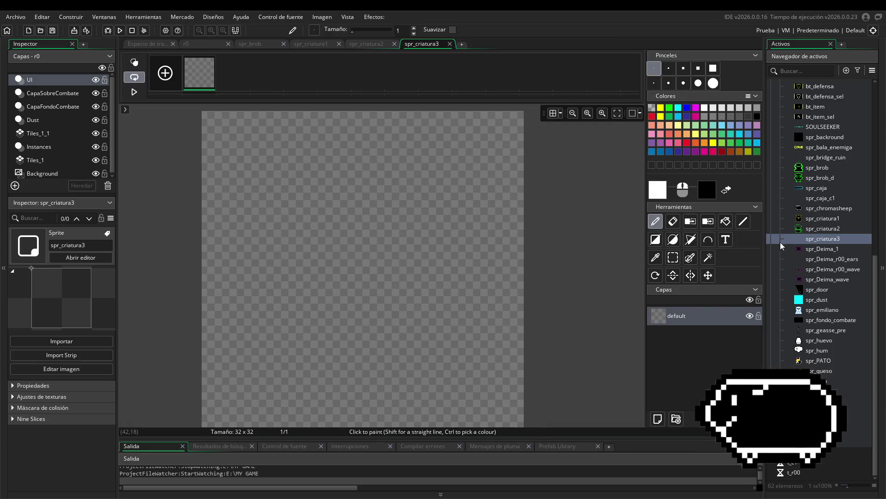
left_click(741, 224)
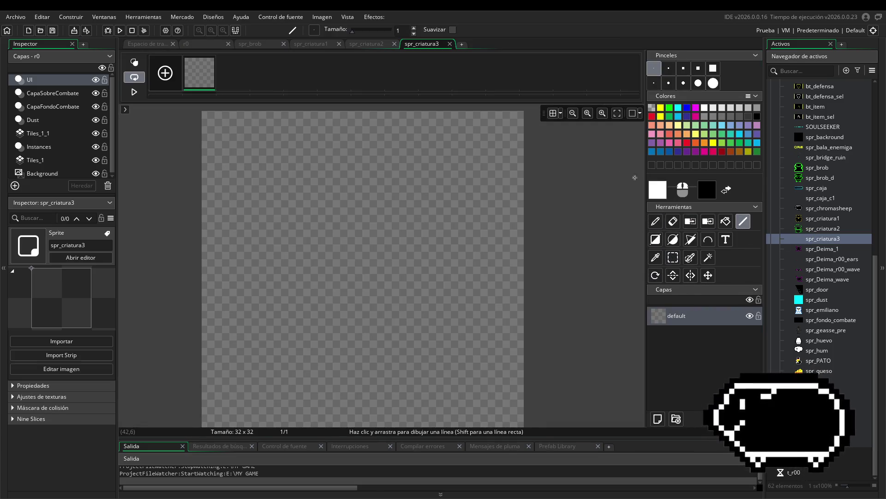
left_click(552, 113)
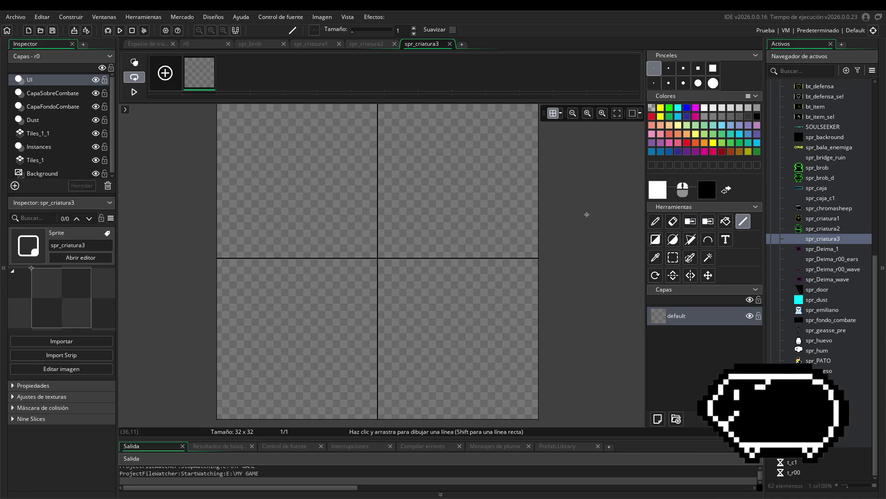
left_click(561, 114)
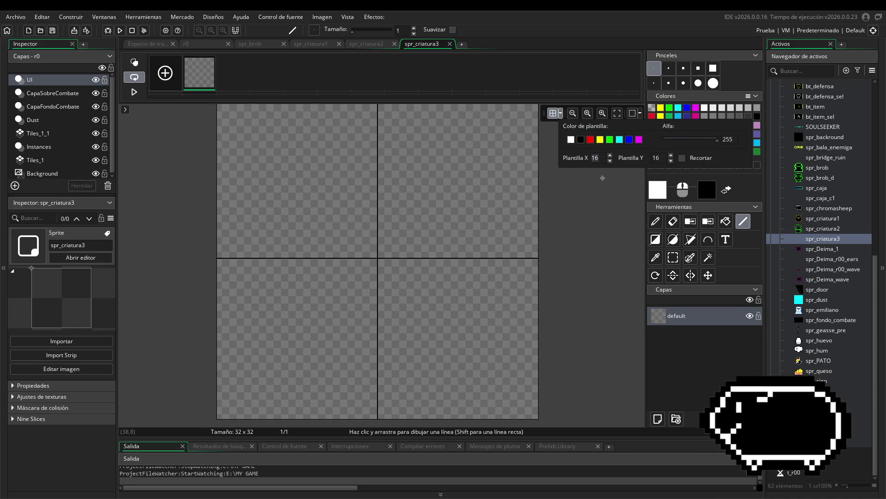
type("8")
key("Tab")
type("8")
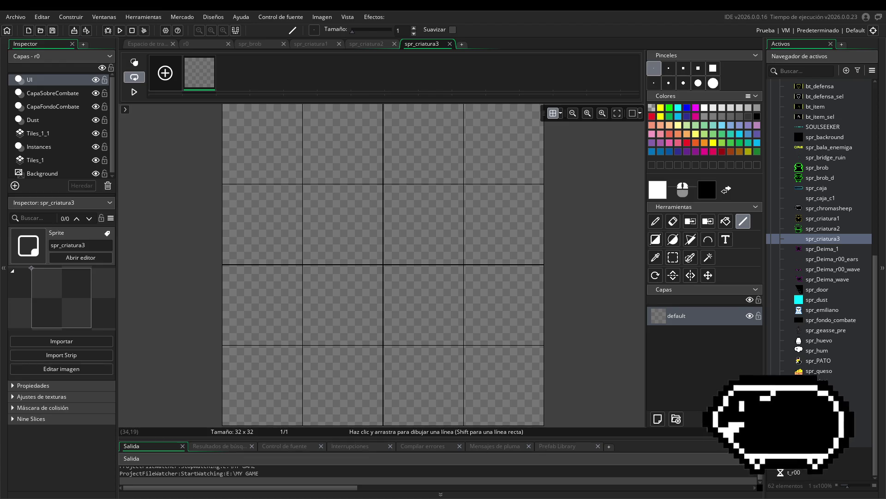
Draw the ghost's arched white head top, stepping down at both ends.
mouse_move(318, 179)
left_mouse_down()
mouse_move(318, 169)
mouse_move(449, 178)
left_mouse_up()
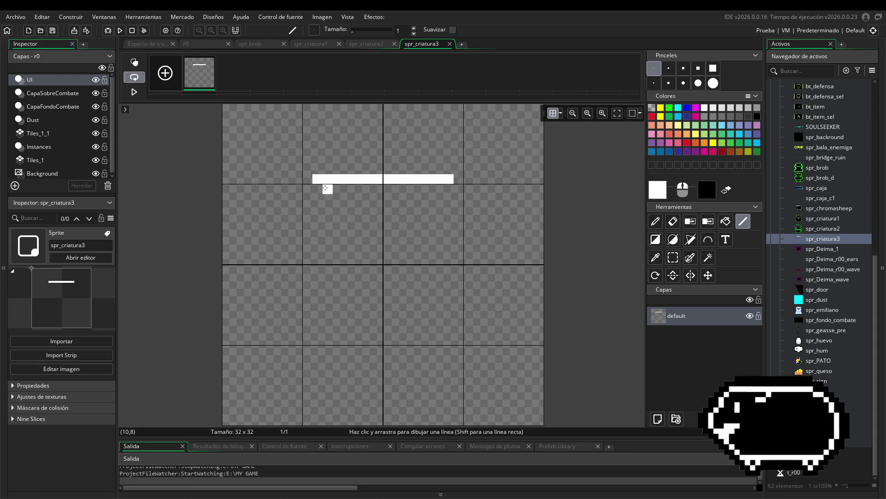
left_click_drag(318, 189, 308, 189)
left_click_drag(448, 189, 459, 189)
left_click_drag(308, 199, 298, 199)
left_click_drag(458, 200, 478, 209)
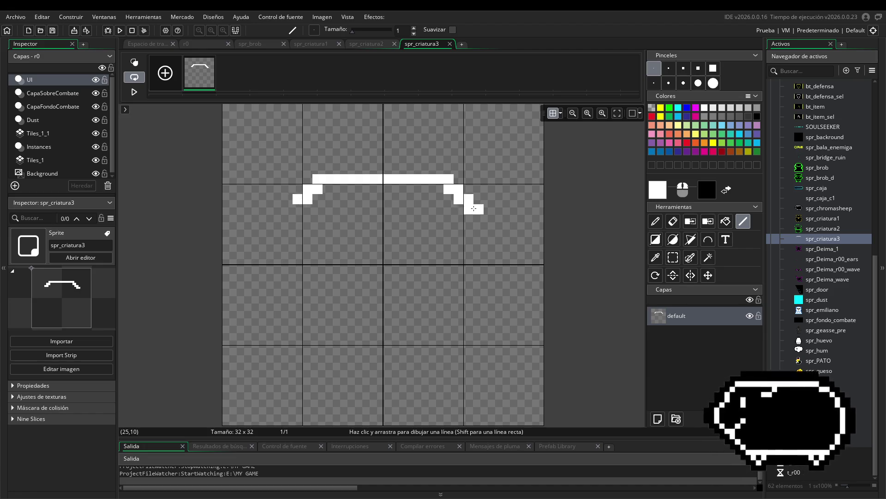
left_click_drag(297, 209, 290, 209)
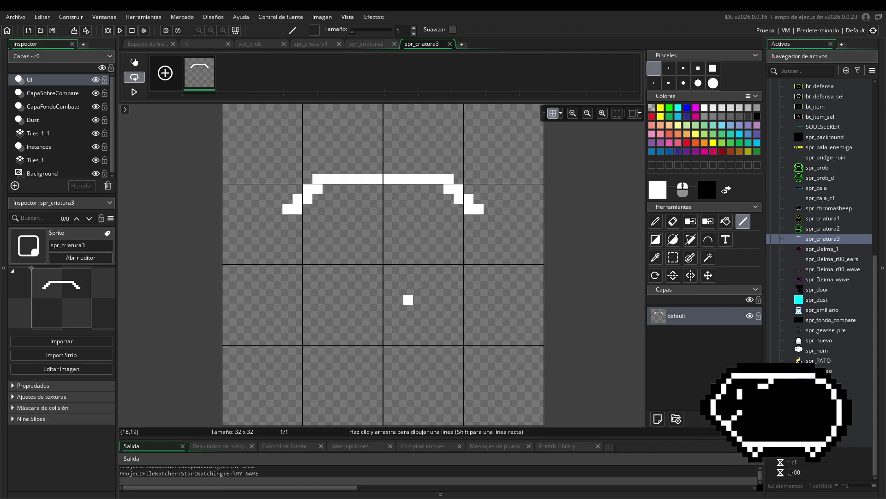
Draw both sides and the hooked curl down the right side.
left_click_drag(288, 219, 293, 269)
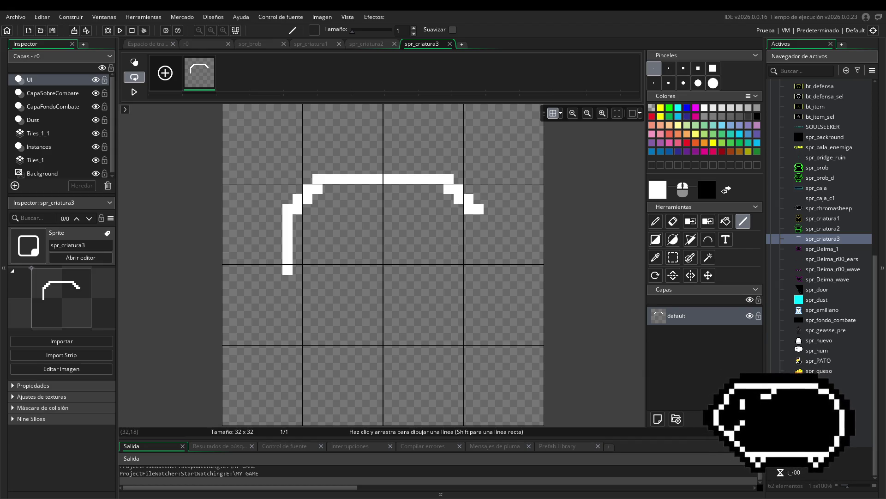
left_click_drag(478, 219, 479, 270)
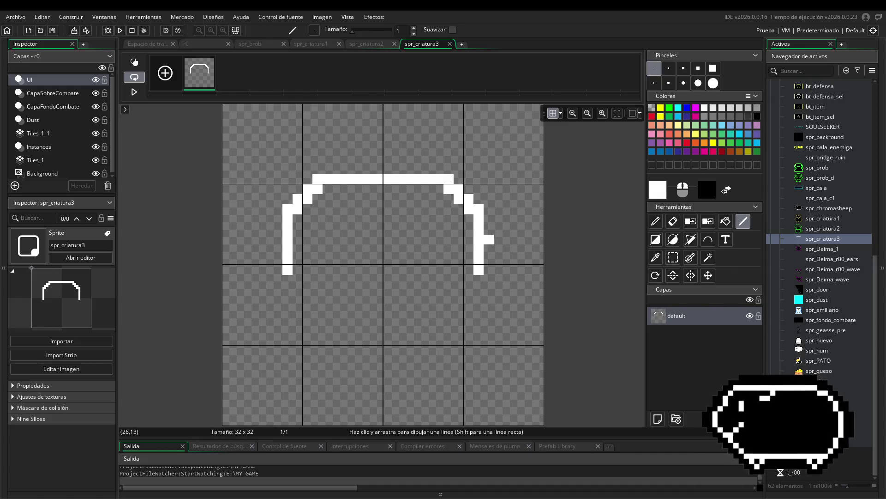
left_click_drag(488, 249, 489, 219)
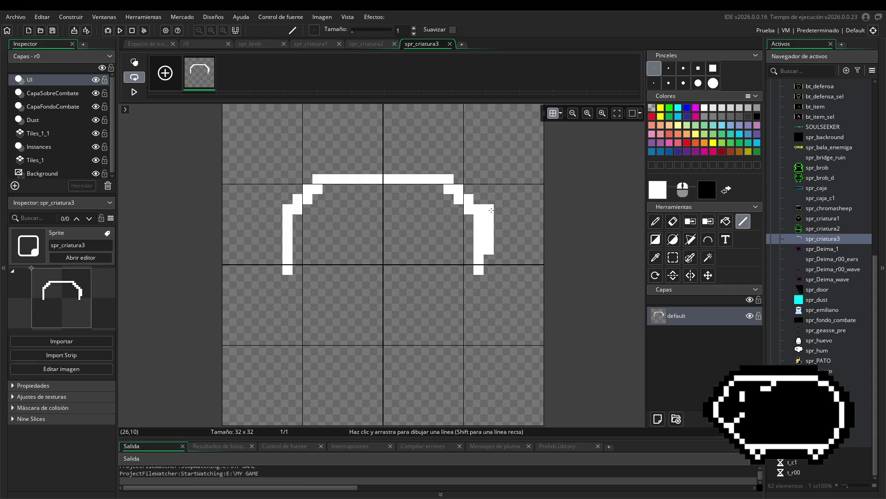
left_click_drag(499, 212, 510, 210)
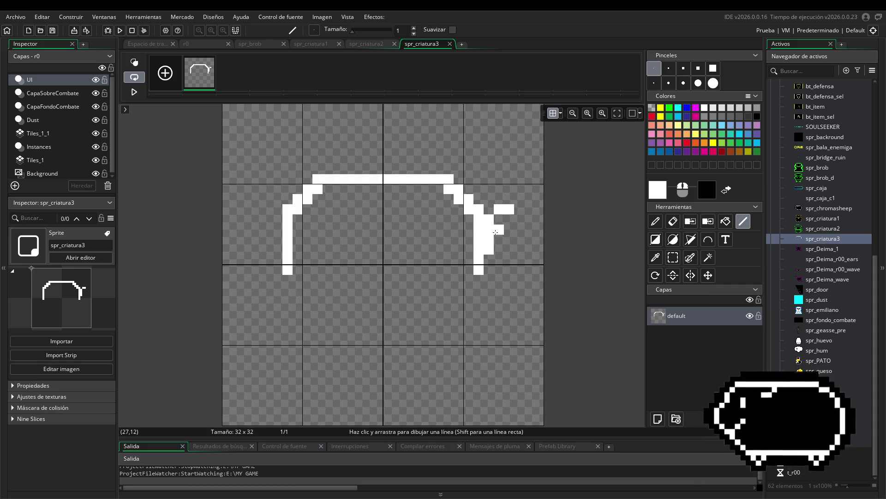
left_click_drag(519, 219, 519, 249)
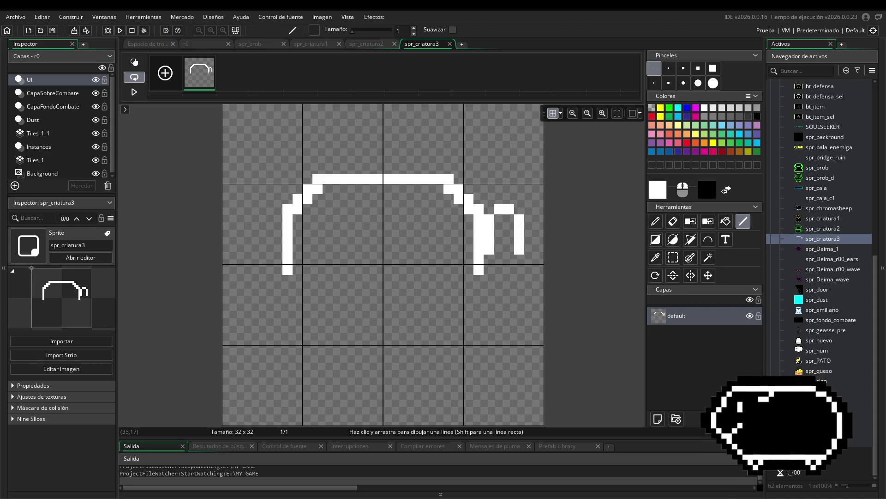
left_click(519, 260)
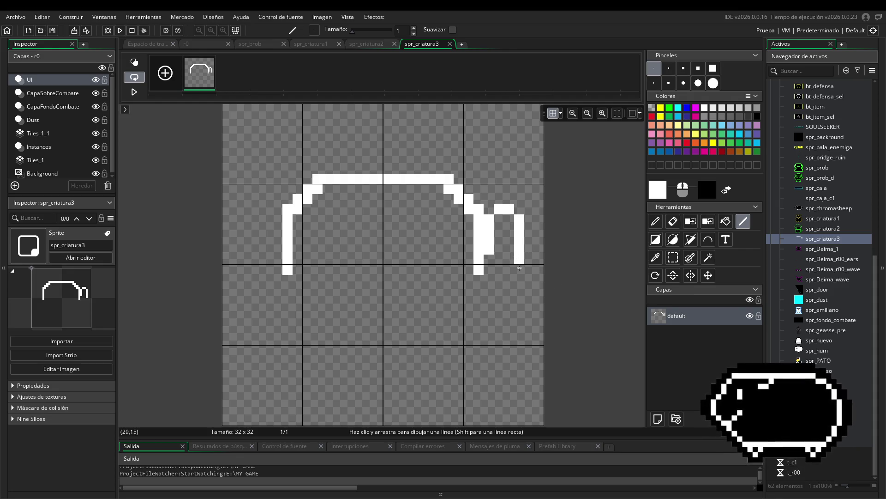
left_click_drag(508, 272, 501, 293)
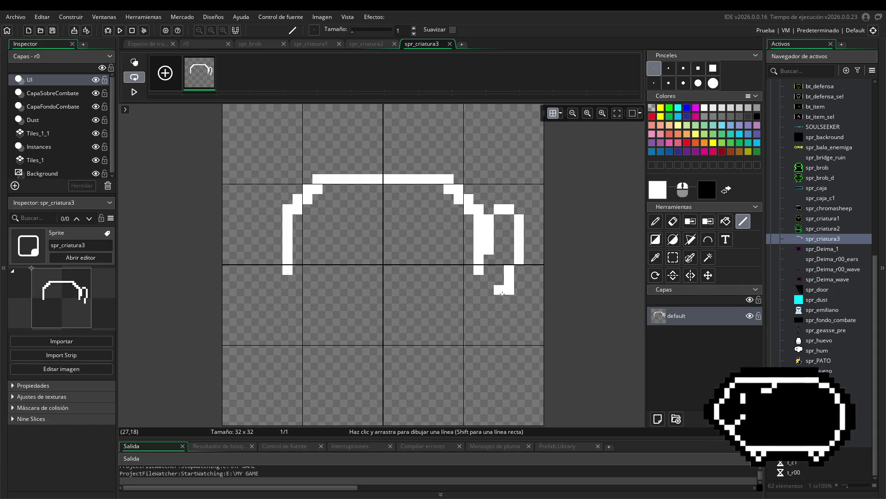
left_click(499, 300)
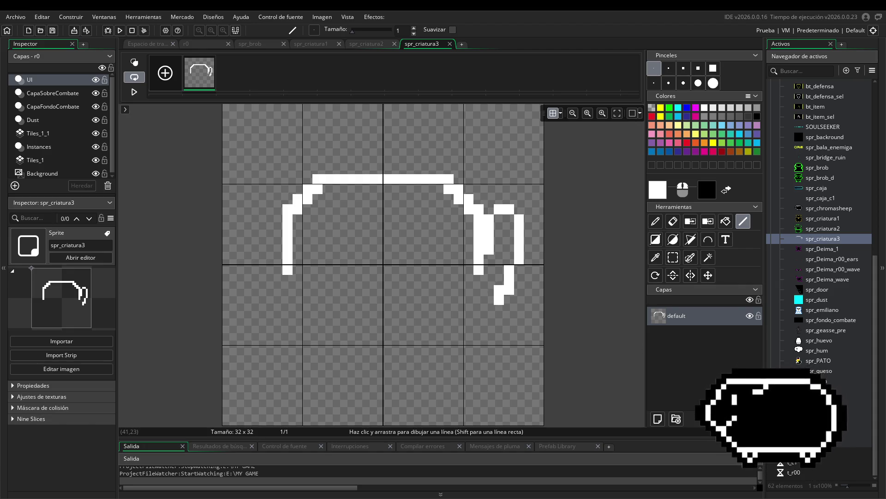
left_click(492, 303)
Extend the right curl and draw the left ear loop joining the lower body.
left_click_drag(491, 301, 468, 300)
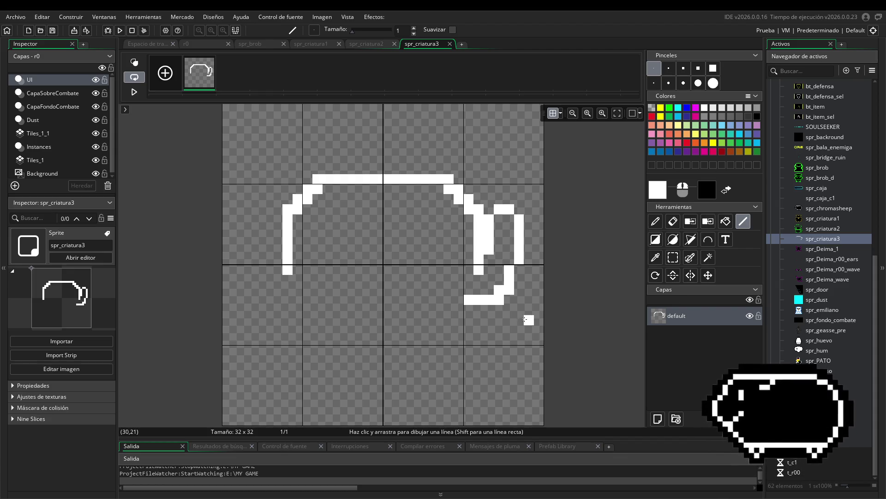
mouse_move(475, 311)
left_mouse_down()
mouse_move(459, 310)
mouse_move(472, 332)
left_mouse_up()
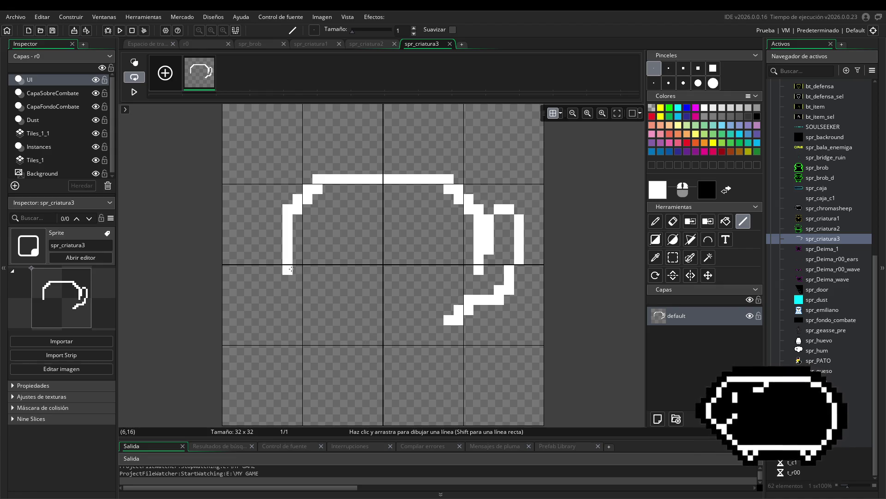
mouse_move(280, 255)
left_mouse_down()
mouse_move(277, 213)
mouse_move(257, 209)
mouse_move(248, 220)
mouse_move(257, 290)
left_mouse_up()
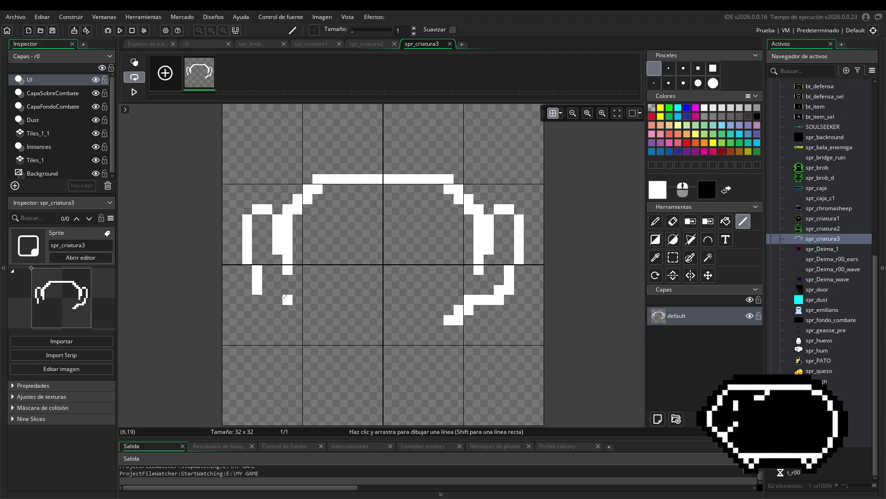
left_click_drag(266, 291, 275, 302)
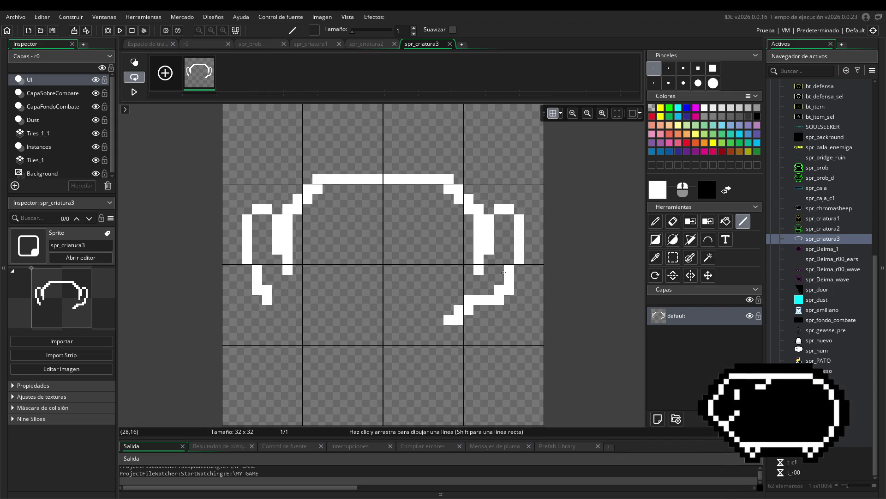
mouse_move(276, 300)
left_mouse_down()
mouse_move(299, 301)
mouse_move(316, 320)
left_mouse_up()
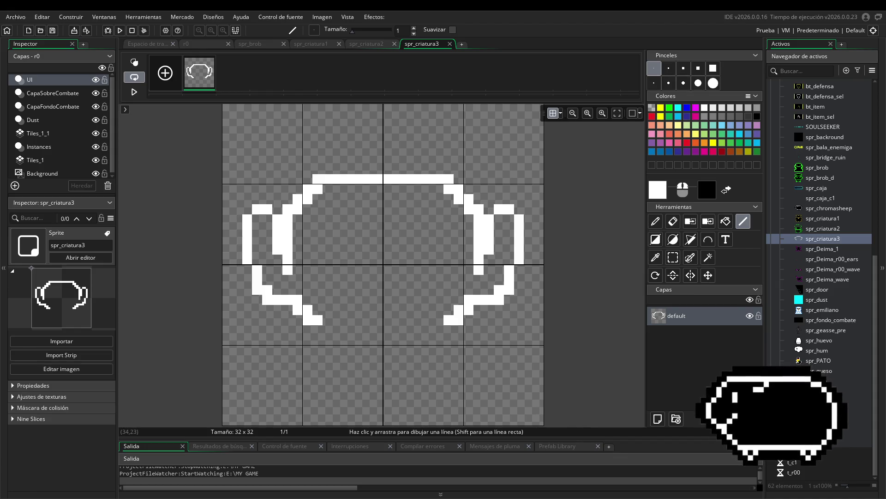
Draw the lower body outline tapering down on both sides.
left_click_drag(439, 329, 449, 330)
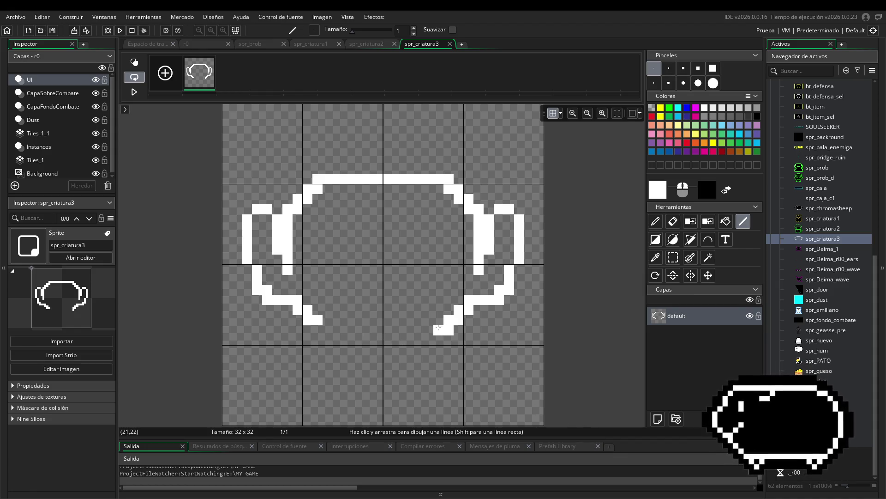
left_click_drag(327, 331, 337, 341)
left_click_drag(438, 340, 424, 341)
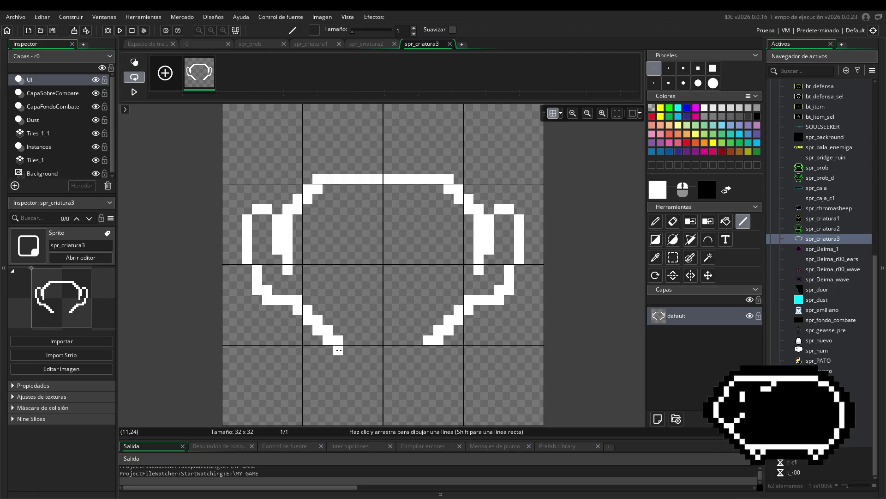
left_click_drag(340, 350, 348, 380)
left_click_drag(428, 350, 418, 380)
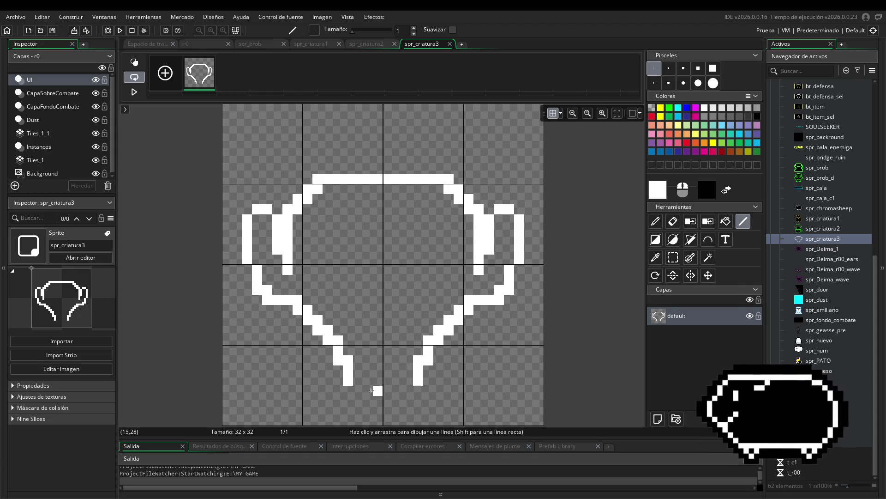
left_click(351, 391)
left_click_drag(350, 391, 367, 400)
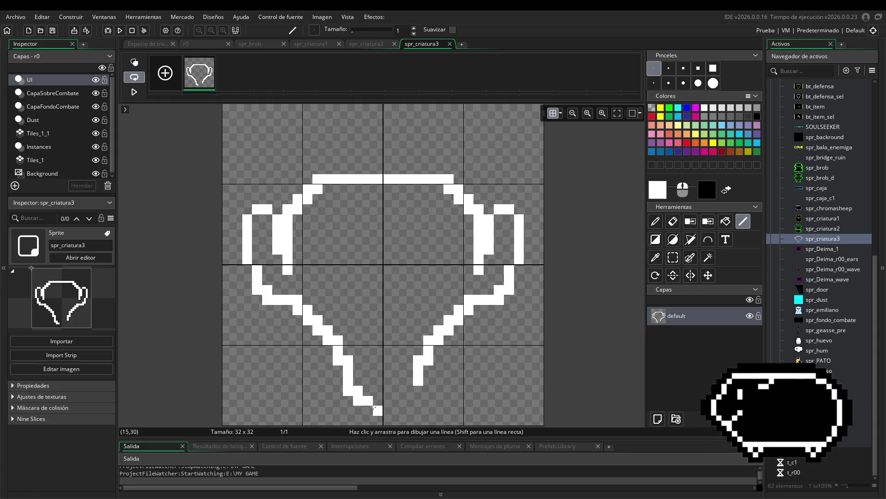
Draw the ghost's flat bottom edge and the curling tail.
scroll(498, 380, "down", 3)
left_click_drag(356, 331, 358, 326)
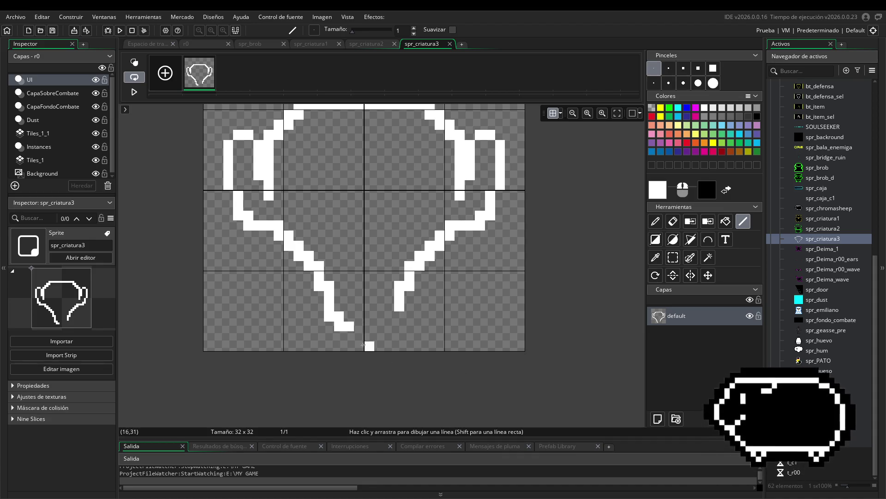
left_click_drag(358, 346, 430, 346)
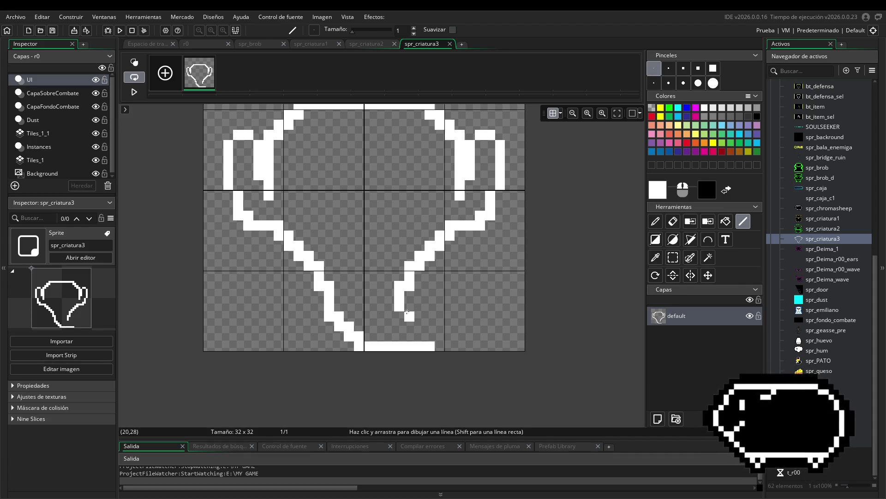
left_click_drag(506, 349, 471, 359)
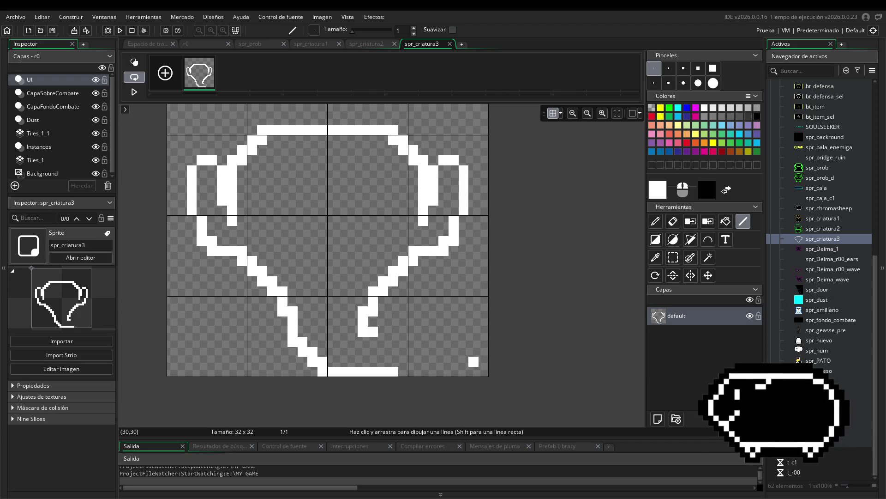
mouse_move(378, 331)
left_mouse_down()
mouse_move(404, 331)
mouse_move(443, 354)
mouse_move(444, 364)
mouse_move(421, 371)
left_mouse_up()
left_click(403, 372)
left_click_drag(513, 306, 549, 339)
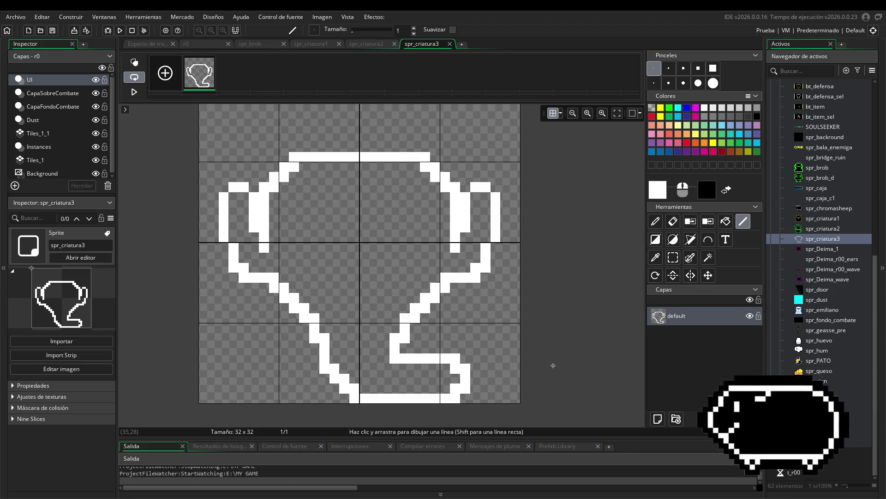
Rectangle-select the whole drawing and nudge it up two pixels.
left_click(673, 258)
mouse_move(208, 126)
left_mouse_down()
mouse_move(420, 291)
mouse_move(511, 403)
left_mouse_up()
left_click_drag(391, 336, 391, 316)
left_click(525, 311)
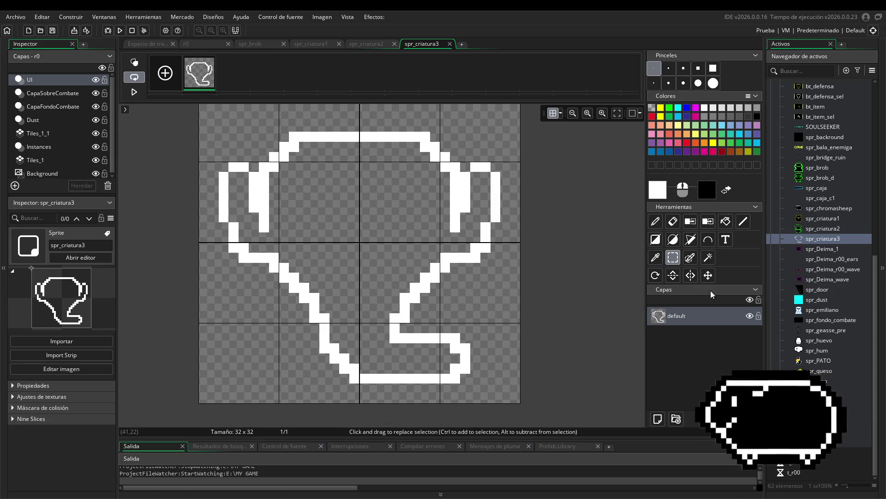
left_click(743, 221)
Erase the old tail curl with the Eraser.
left_click_drag(437, 374, 423, 364)
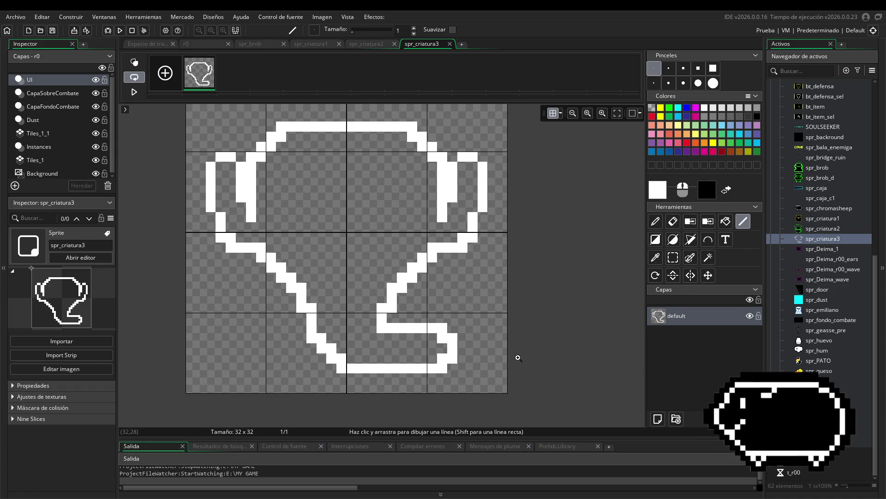
left_click(673, 221)
mouse_move(402, 318)
left_mouse_down()
mouse_move(451, 332)
mouse_move(450, 352)
mouse_move(356, 366)
left_mouse_up()
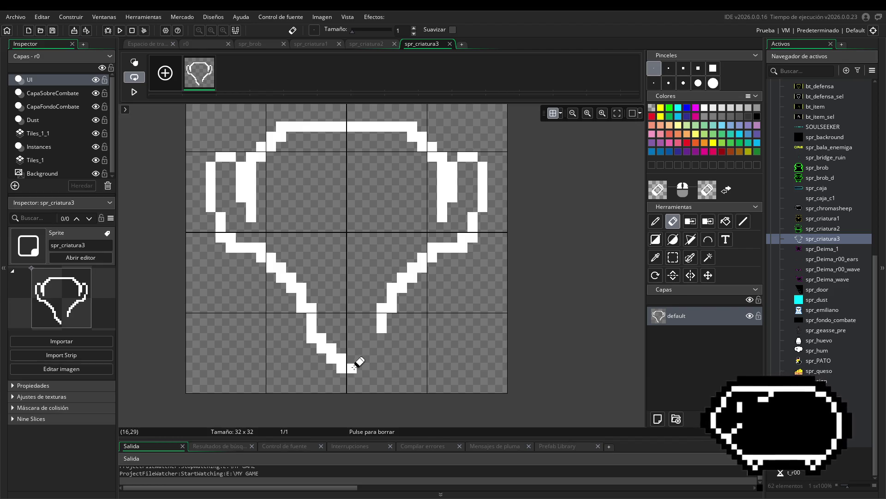
Redraw the ghost's base line across the bottom from the left body stroke.
left_click(743, 222)
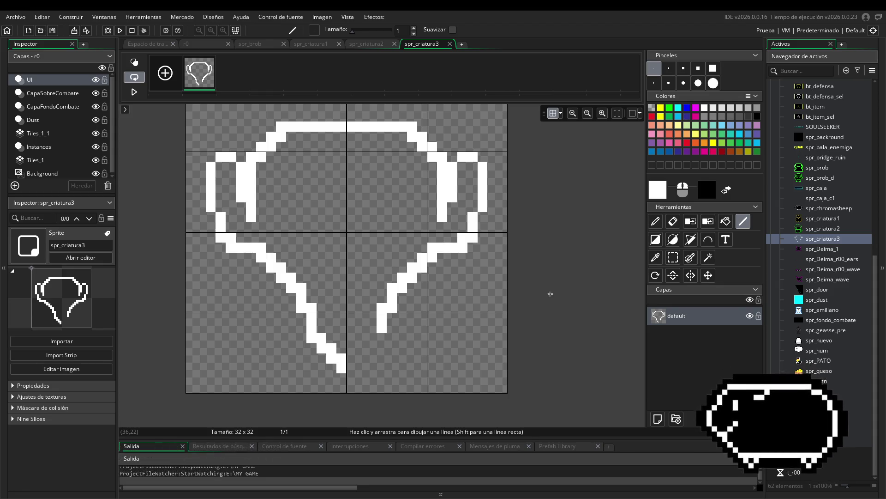
left_click(354, 370)
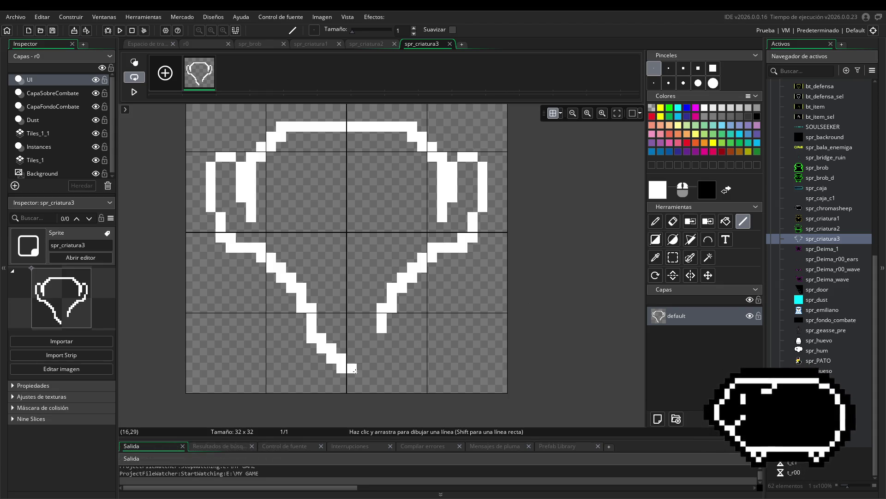
left_click_drag(354, 369, 391, 385)
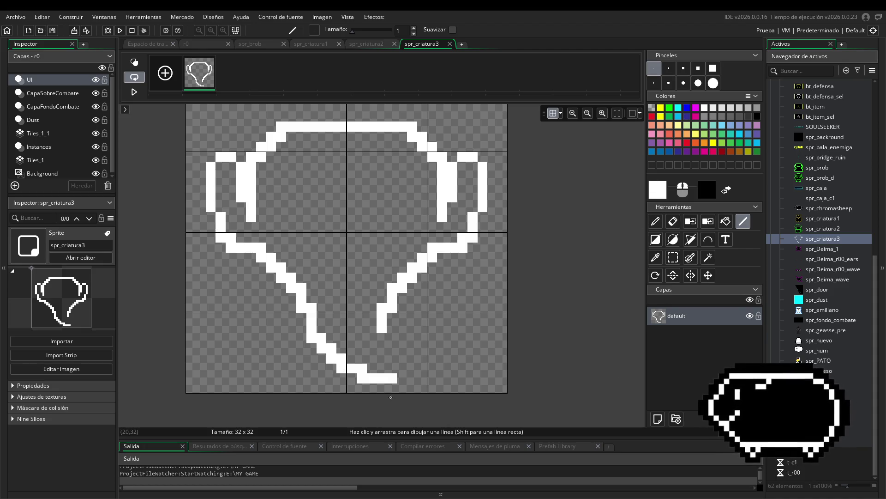
mouse_move(393, 387)
left_mouse_down()
mouse_move(442, 388)
mouse_move(431, 389)
left_mouse_up()
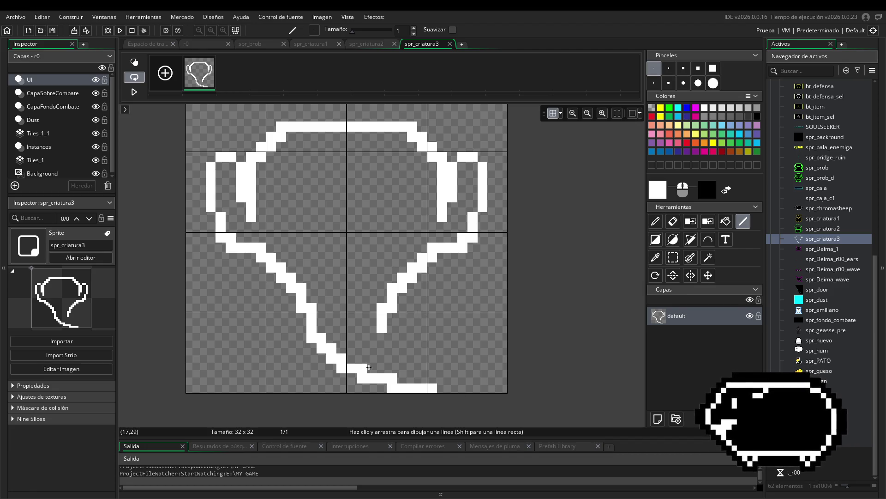
Draw the new wider tail curl ending near the lower right corner.
mouse_move(390, 328)
left_mouse_down()
mouse_move(452, 378)
mouse_move(422, 349)
left_mouse_up()
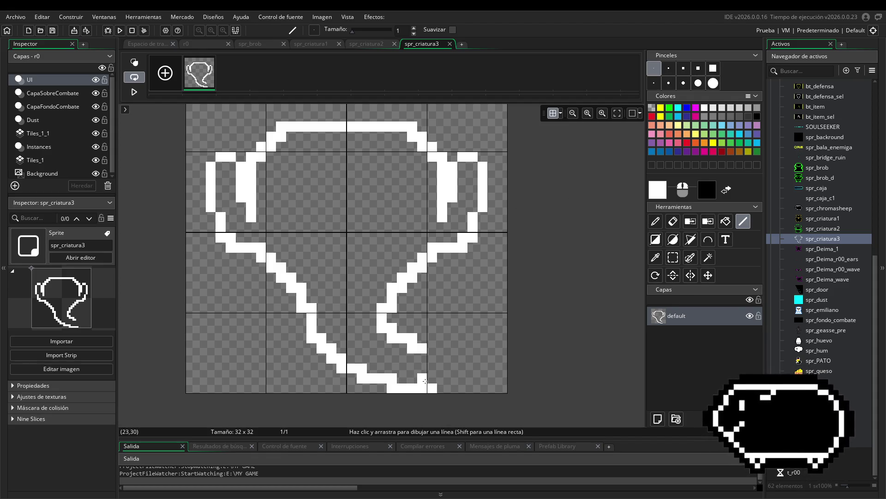
left_click(383, 338)
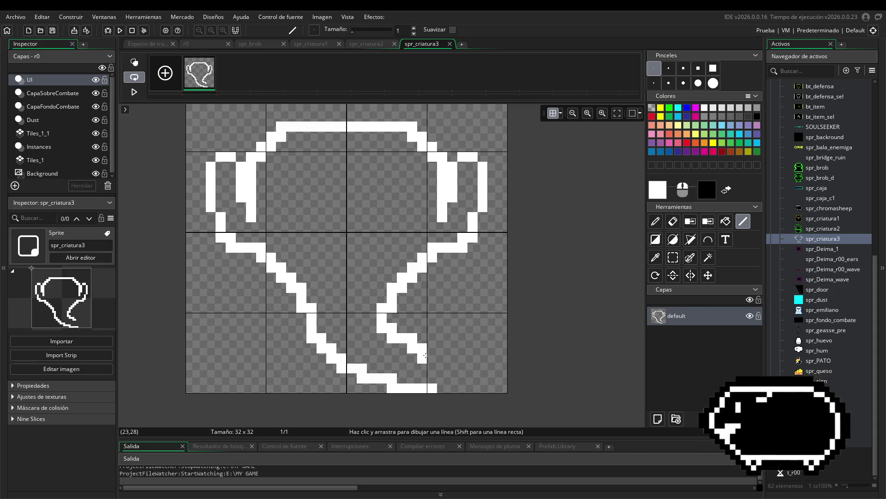
mouse_move(436, 350)
left_mouse_down()
mouse_move(453, 367)
mouse_move(453, 358)
mouse_move(454, 371)
mouse_move(442, 378)
left_mouse_up()
left_click(442, 388)
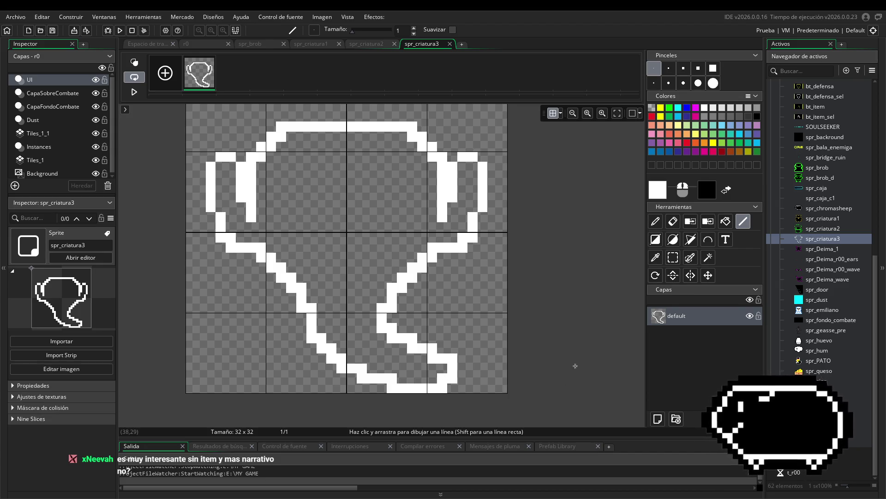
left_click_drag(575, 365, 582, 374)
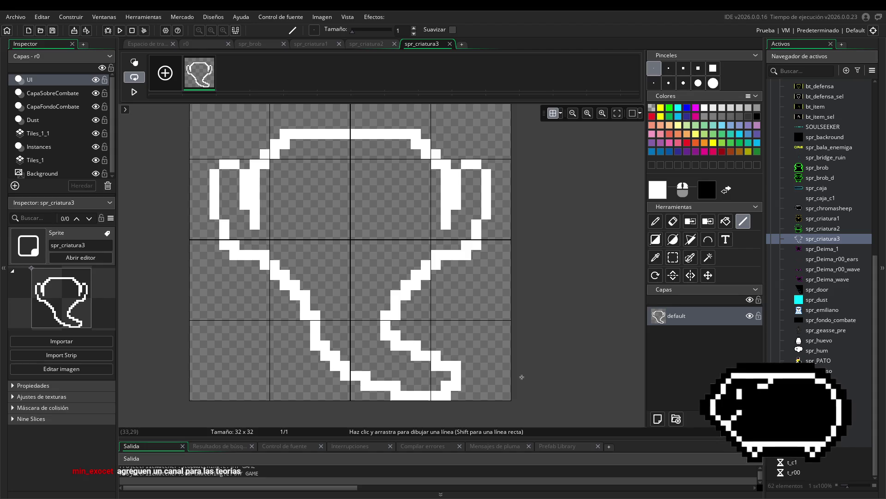
scroll(527, 316, "up", 2)
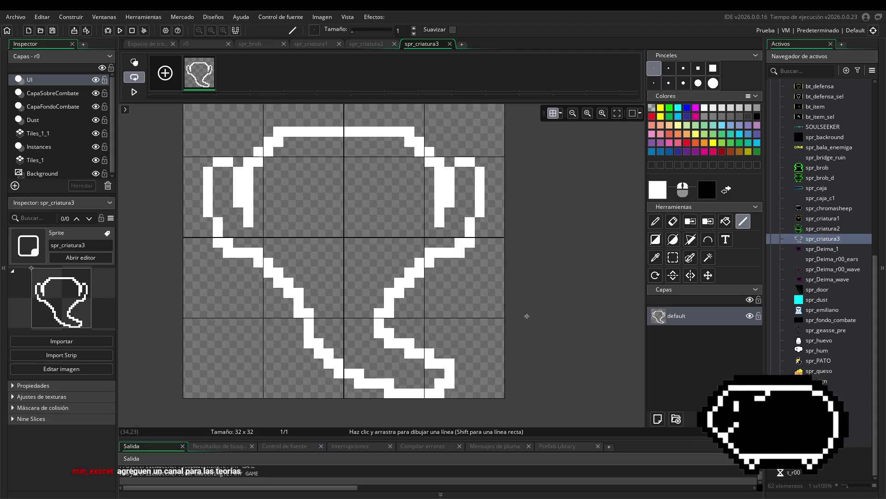
scroll(539, 348, "down", 1)
scroll(538, 348, "down", 2)
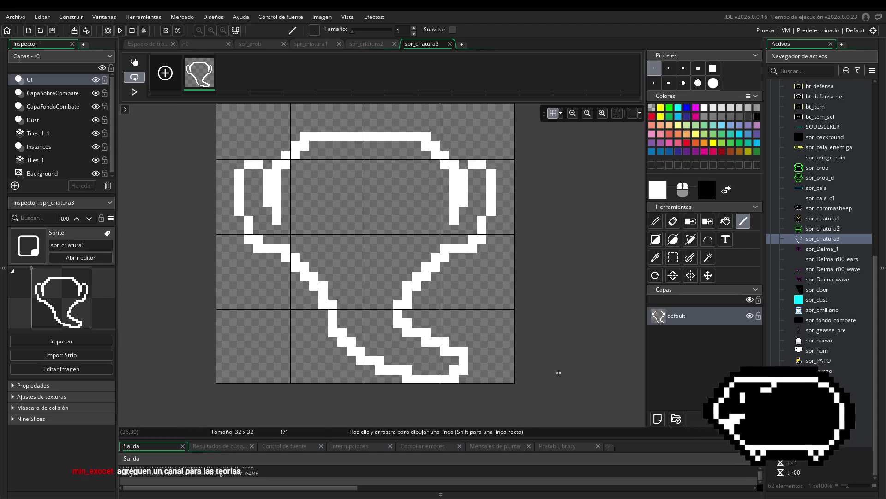
scroll(531, 369, "right", 1)
scroll(529, 396, "left", 1)
scroll(529, 396, "up", 1)
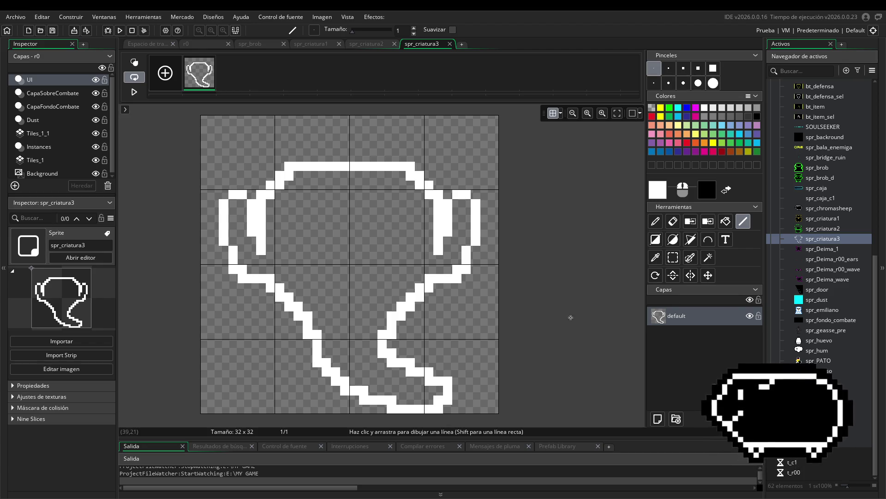
mouse_move(547, 352)
left_mouse_down()
mouse_move(559, 343)
mouse_move(551, 338)
mouse_move(556, 351)
left_mouse_up()
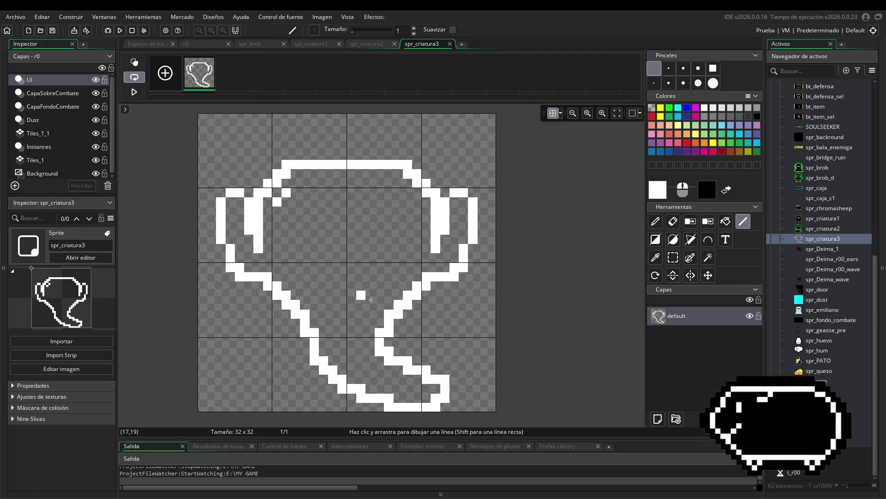
Extend the left ear's outer and inner strokes and close its bottom gap.
left_click(295, 192)
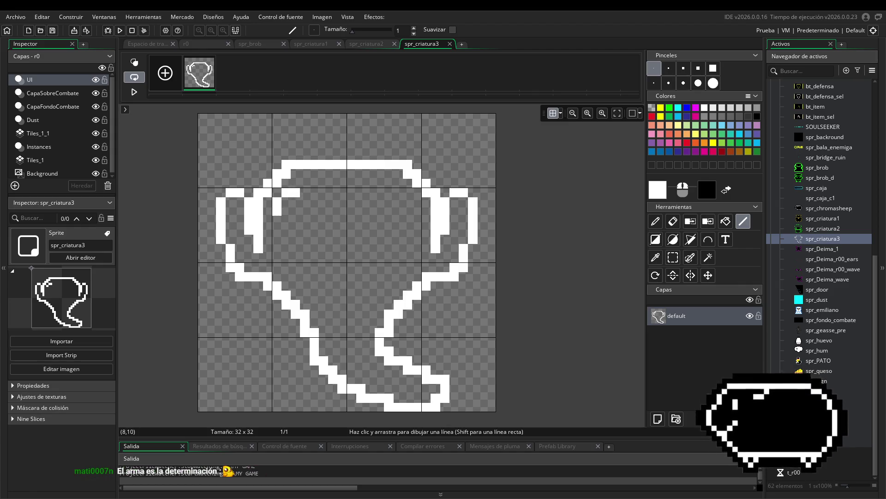
left_click_drag(279, 213, 277, 249)
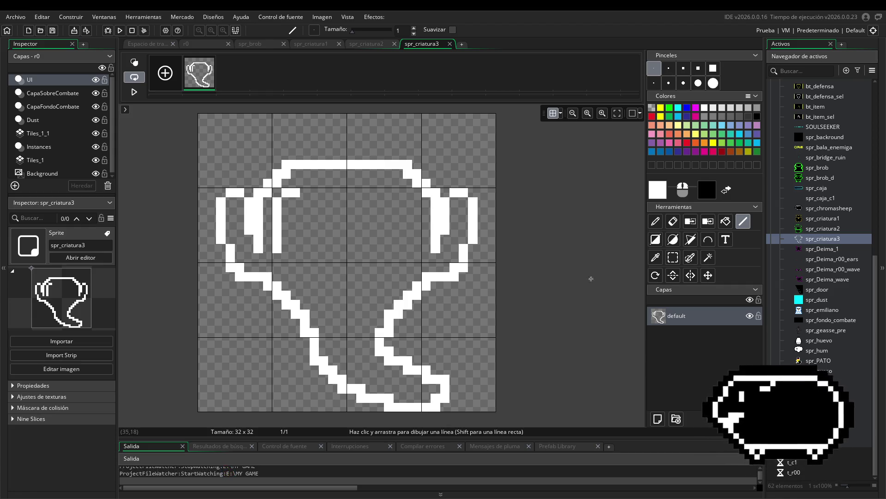
mouse_move(296, 202)
left_mouse_down()
mouse_move(295, 239)
mouse_move(286, 239)
left_mouse_up()
left_click(286, 230)
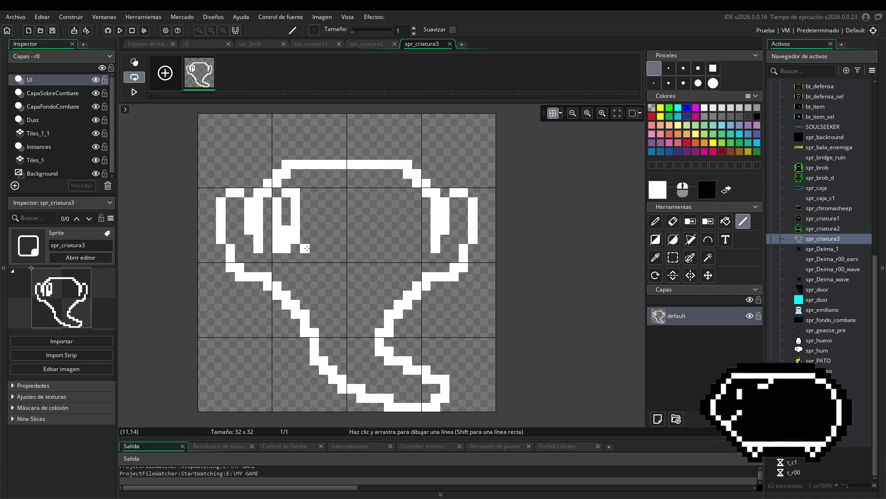
Draw the right eye in white, undoing one stray stroke.
left_click_drag(408, 192, 403, 237)
key("ctrl+z")
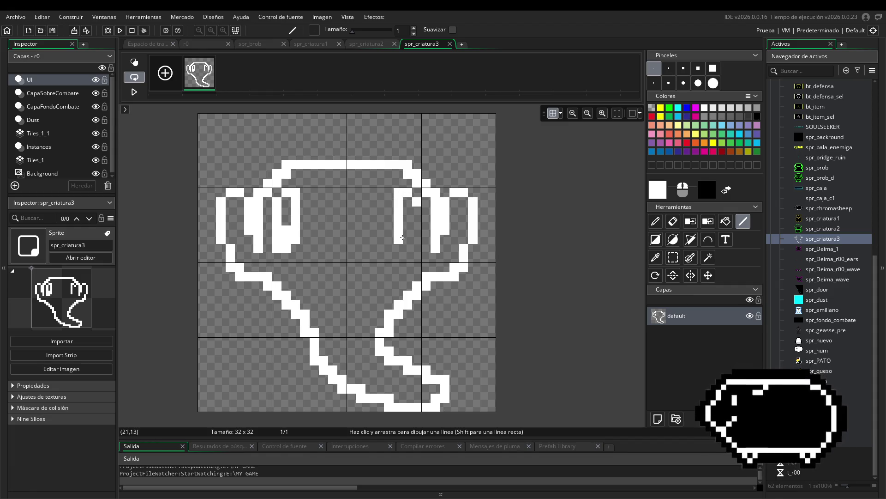
mouse_move(402, 241)
left_mouse_down()
mouse_move(418, 247)
mouse_move(415, 213)
mouse_move(409, 236)
left_mouse_up()
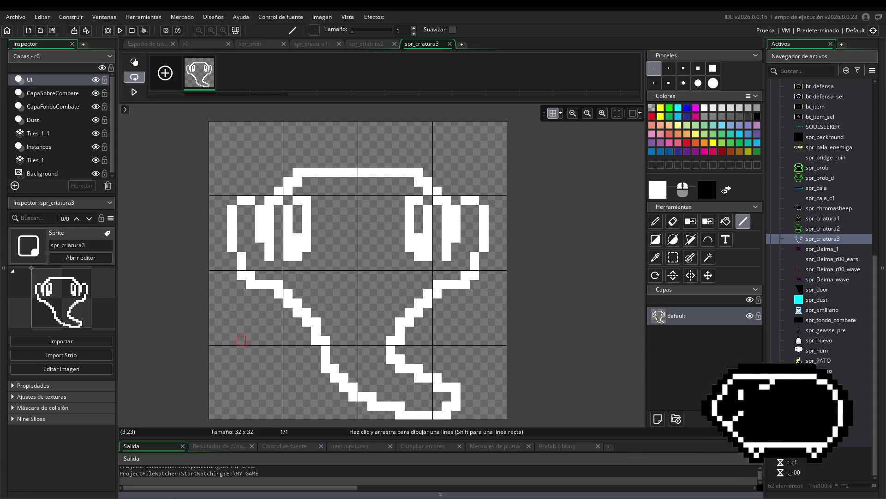
left_click(433, 313)
scroll(435, 313, "down", 2)
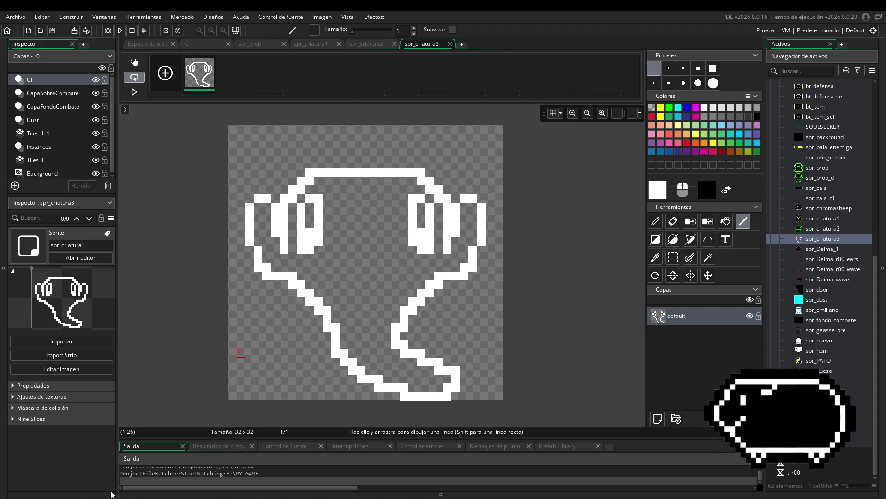
Fill the ghost's body, both eye gaps and the background with black.
left_click(725, 221)
left_click(396, 250)
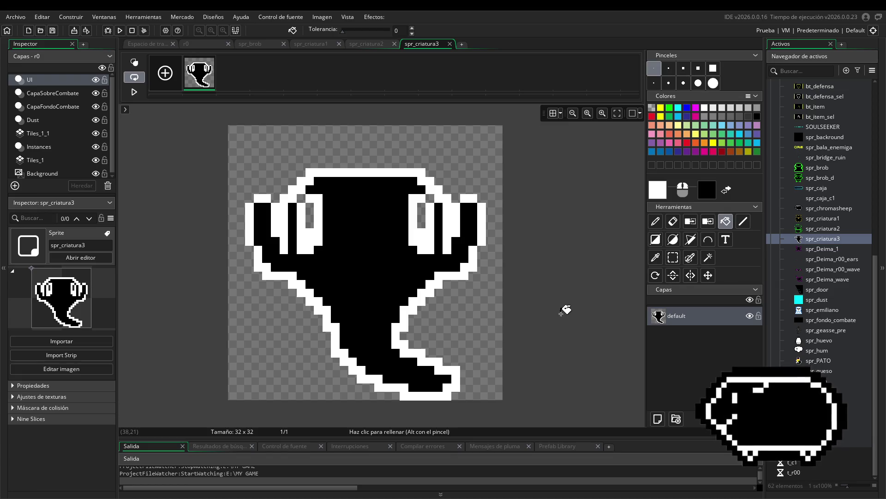
left_click(310, 212)
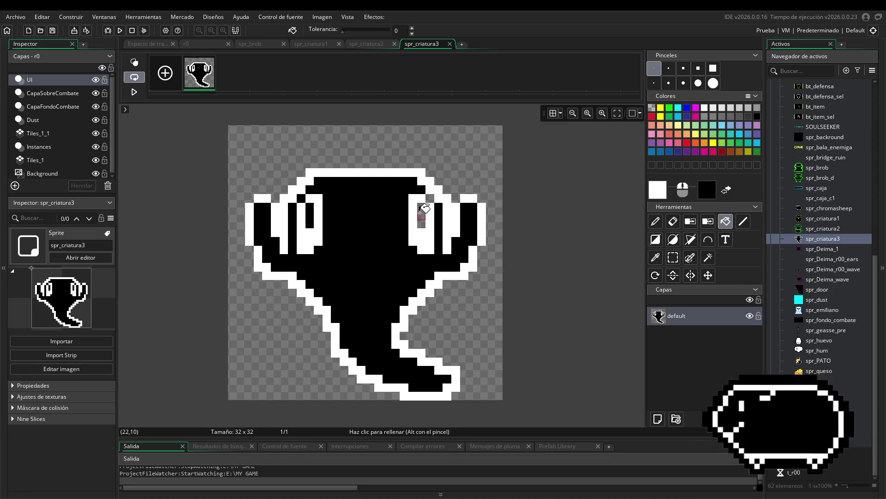
left_click(429, 199)
left_click(487, 276)
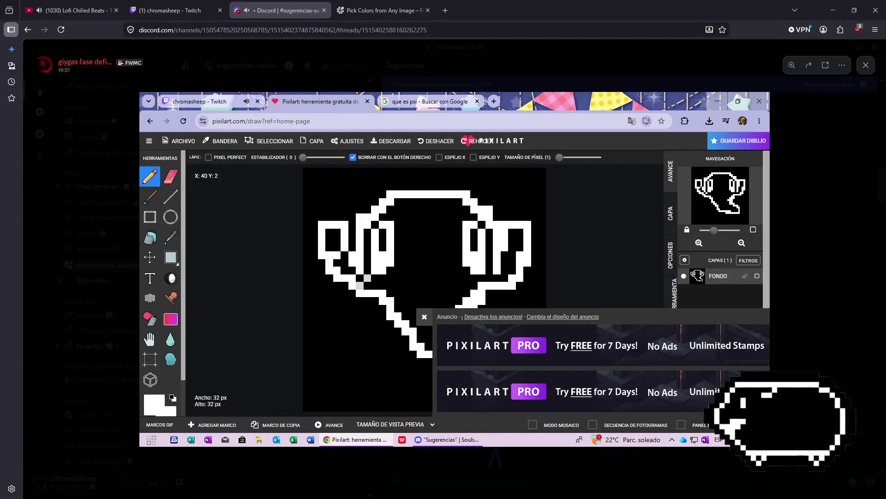
Zoom into the Pixilart ghost reference in Discord, then return to GameMaker.
left_click(728, 201)
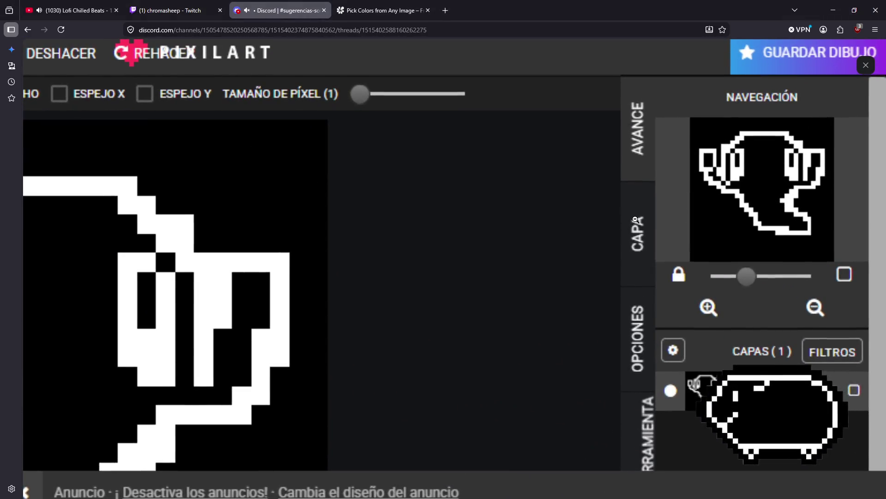
scroll(777, 190, "up", 6, "ctrl")
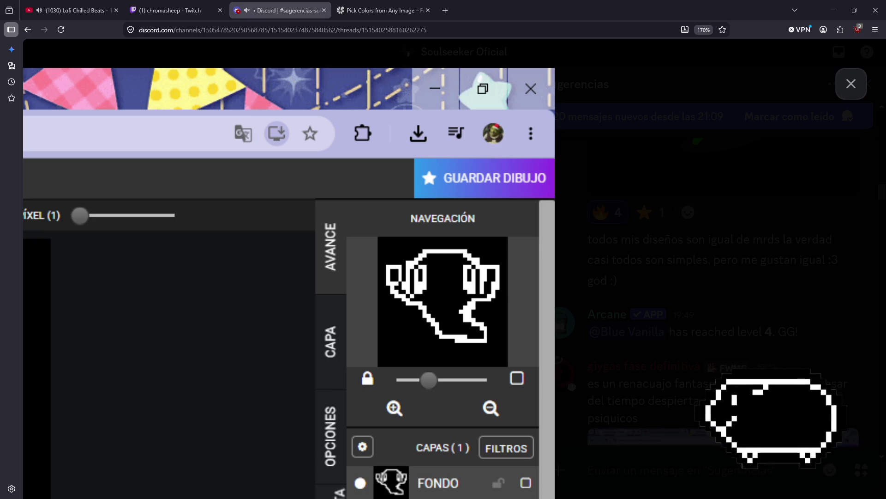
key("alt+Tab")
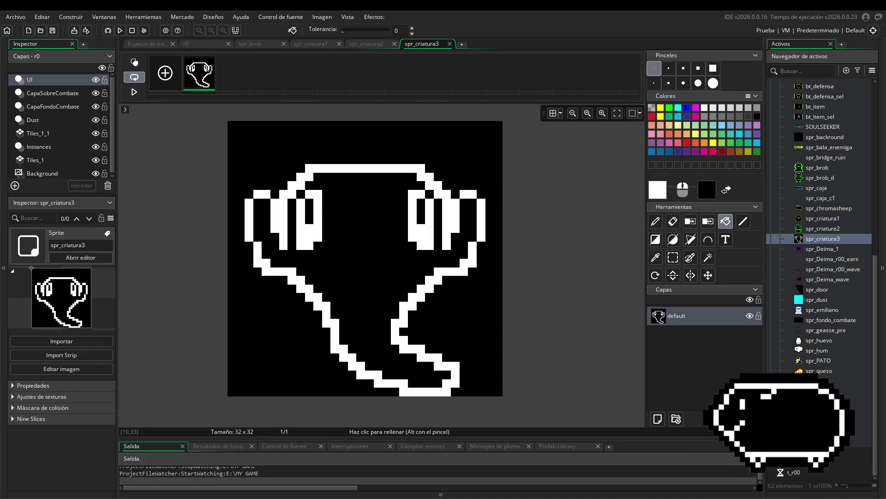
Compare with the Discord reference, then fill the background and body with transparency.
key("alt+Tab")
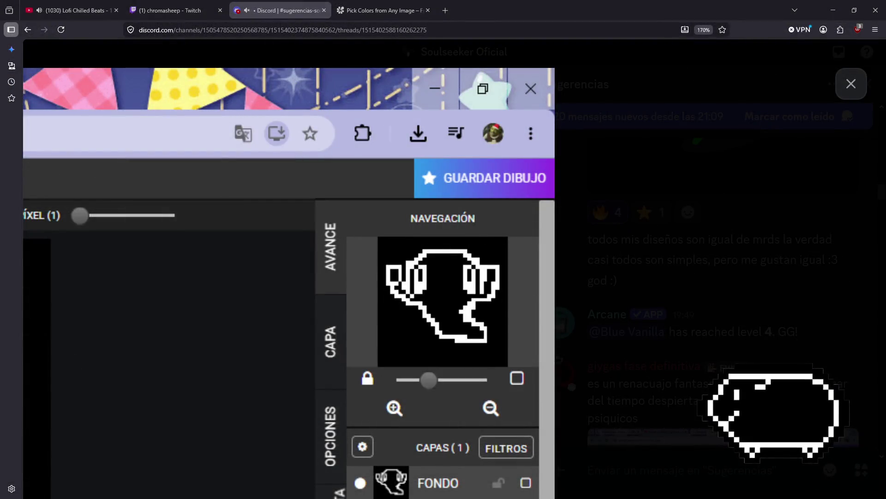
key("alt+Tab")
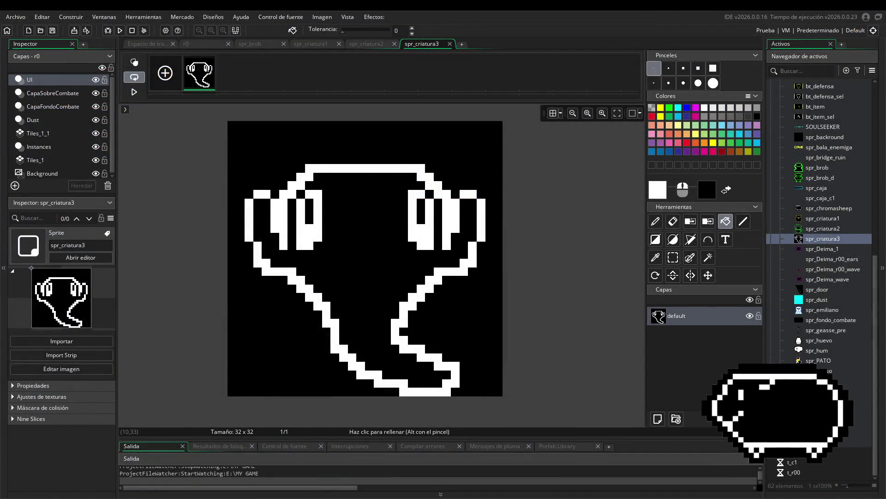
key("alt+Tab")
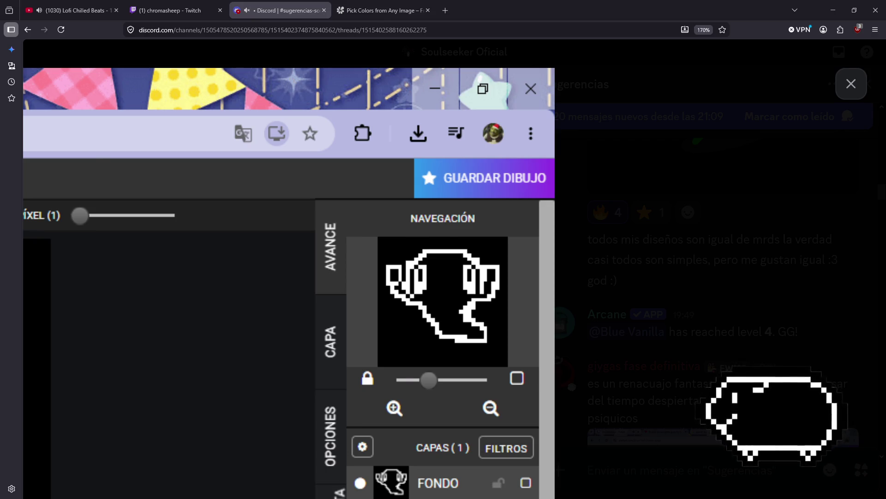
key("alt+Tab")
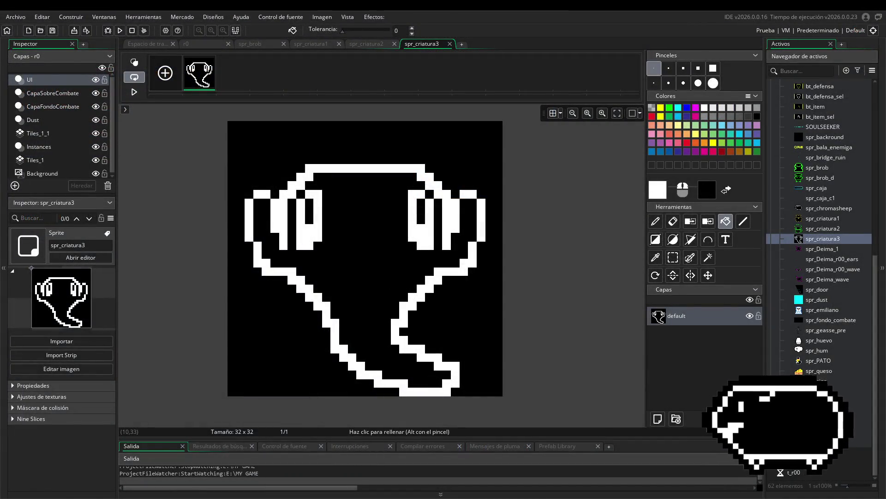
key("alt+Tab")
key("alt+Tab")
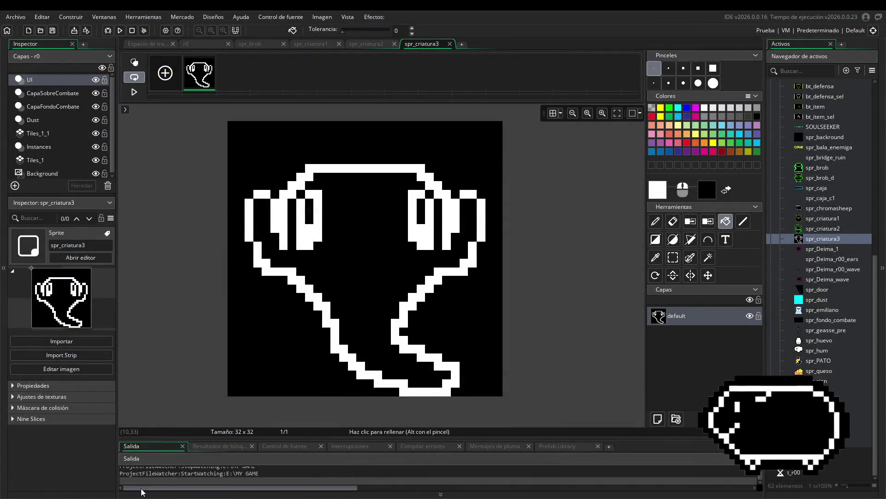
left_click(430, 152)
left_click(430, 152)
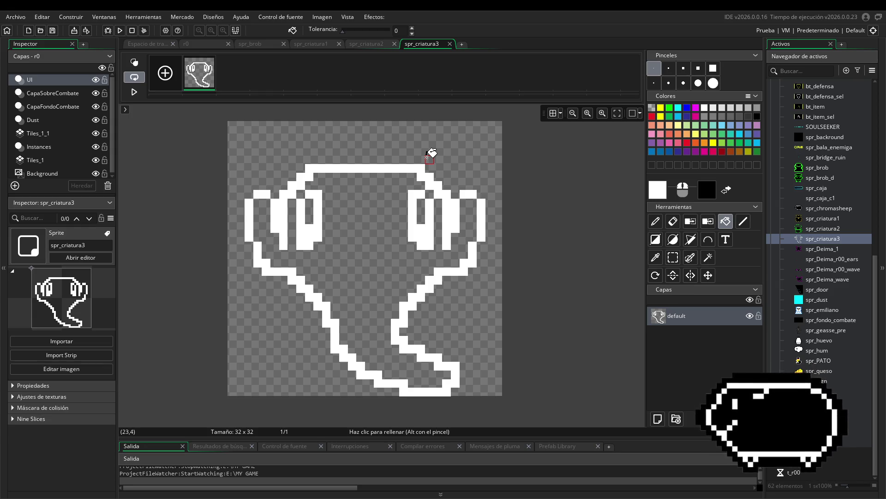
Save the project with Ctrl+S and shift the spr_criatura3 window up slightly.
left_click(143, 46)
key("ctrl+s")
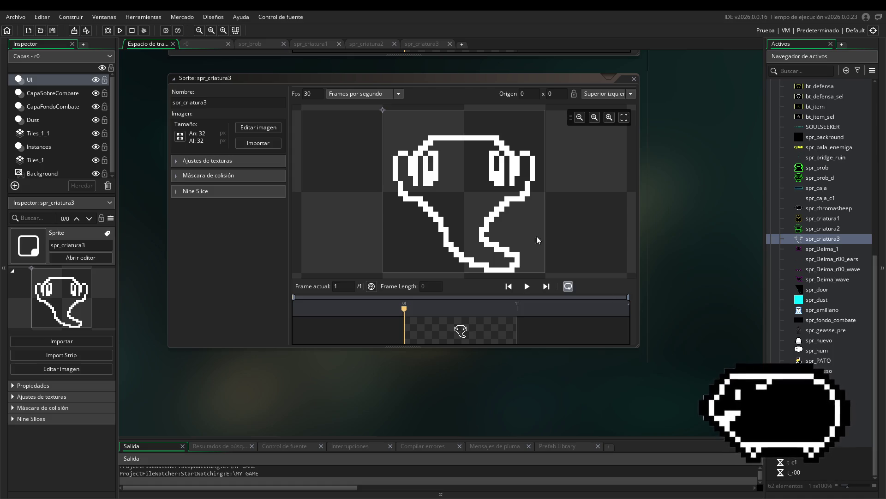
left_click_drag(320, 80, 324, 73)
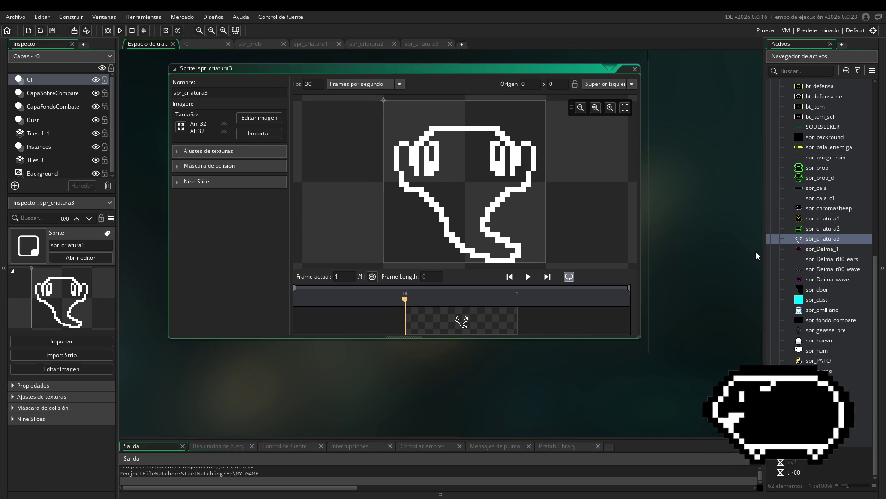
Scroll the workspace past the other sprite windows to the 64×64 bt_atacar_sel sword button.
scroll(689, 238, "up", 5)
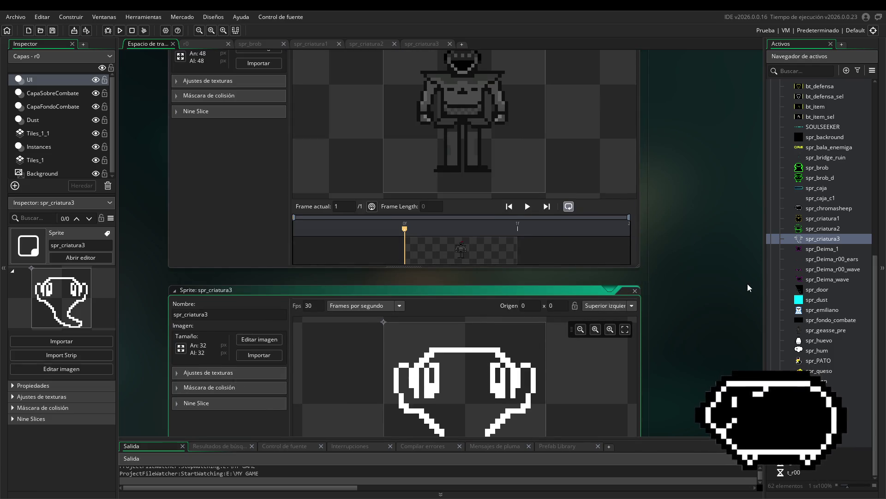
scroll(770, 322, "up", 2)
scroll(719, 302, "up", 2)
scroll(719, 302, "up", 5)
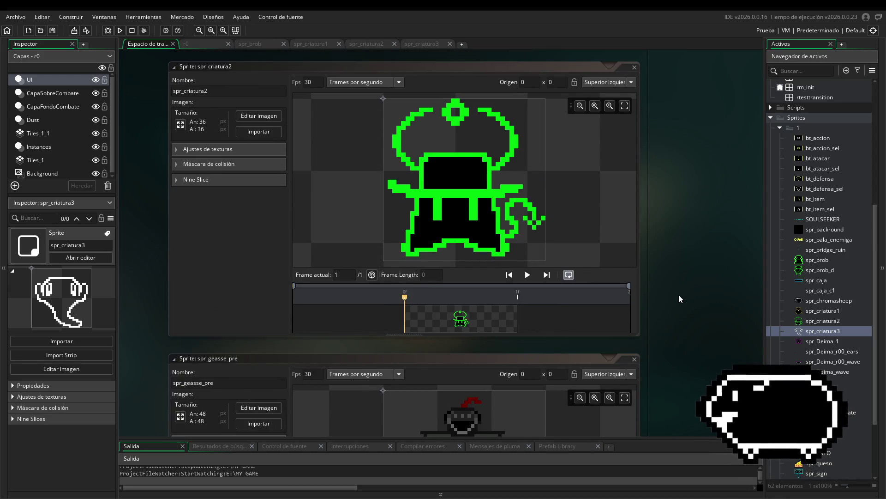
scroll(678, 284, "up", 2)
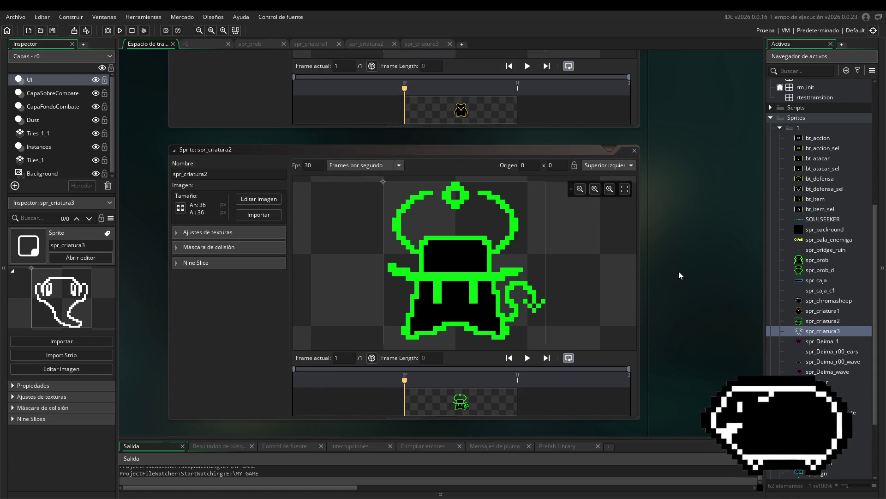
scroll(681, 278, "up", 3)
scroll(714, 269, "up", 10)
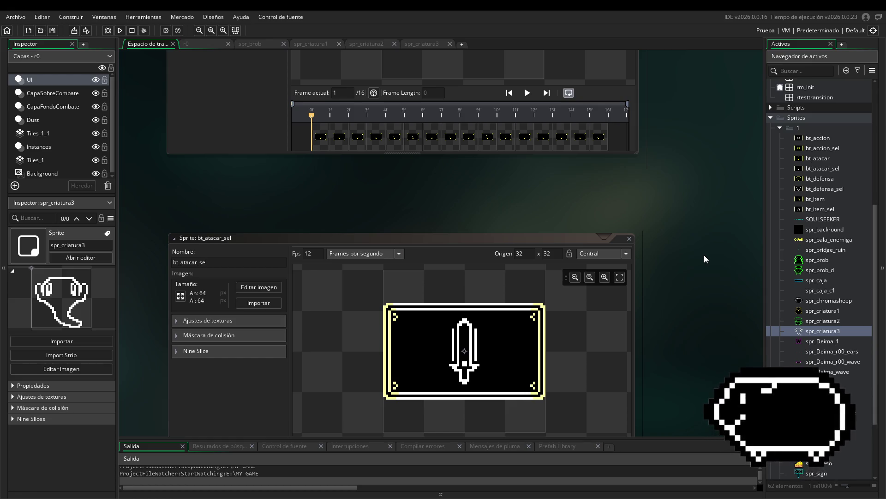
scroll(708, 235, "down", 5)
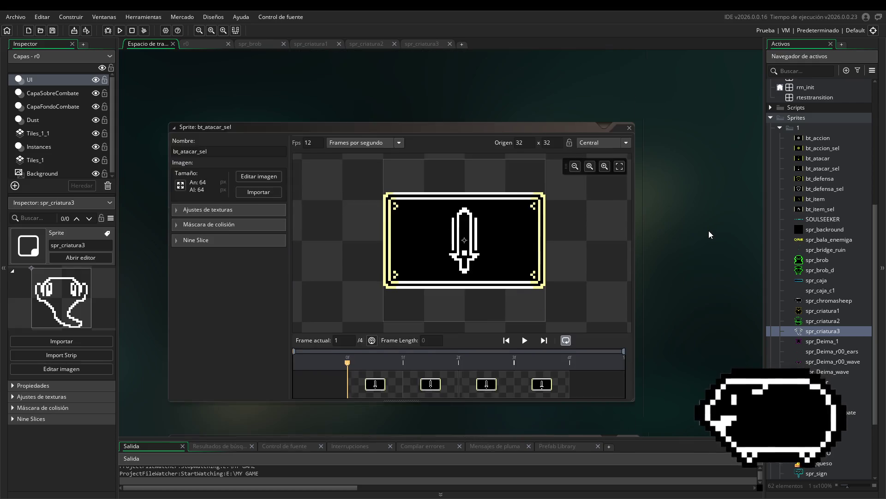
scroll(708, 237, "up", 3)
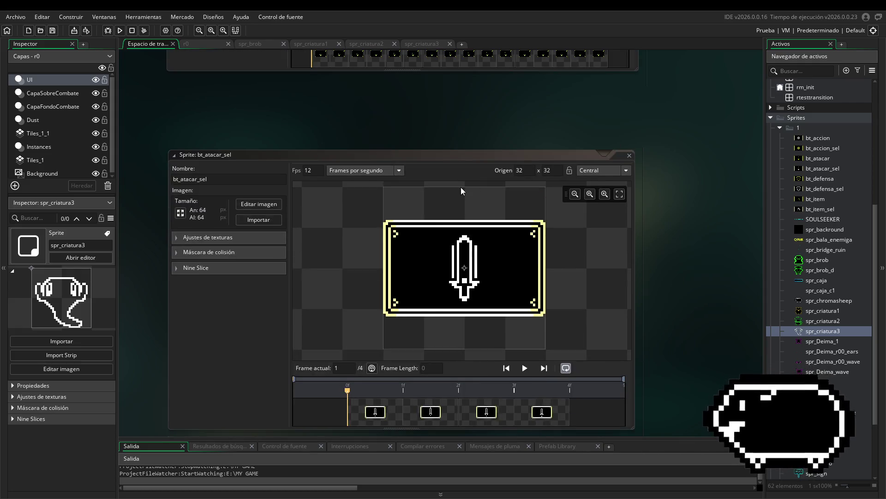
left_click_drag(448, 156, 455, 157)
scroll(683, 236, "down", 1)
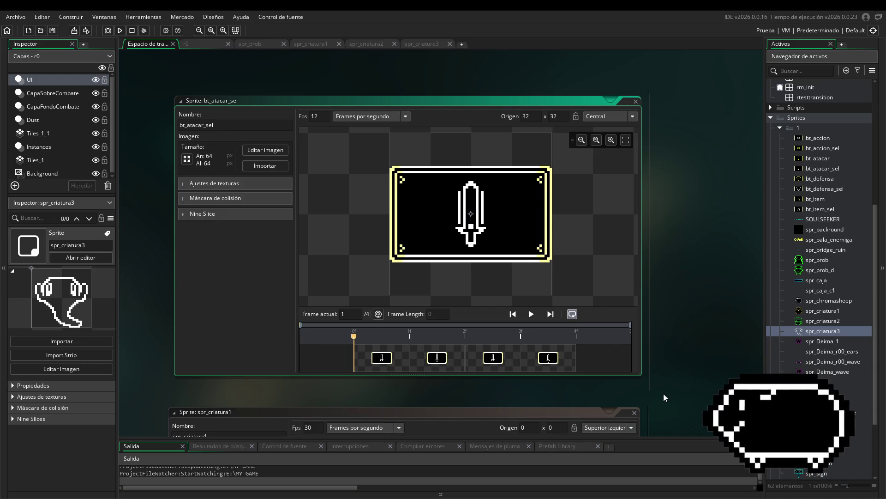
Scroll the workspace up to fully show the yellow 64×64 bt_atacar sword button window.
scroll(648, 373, "down", 5)
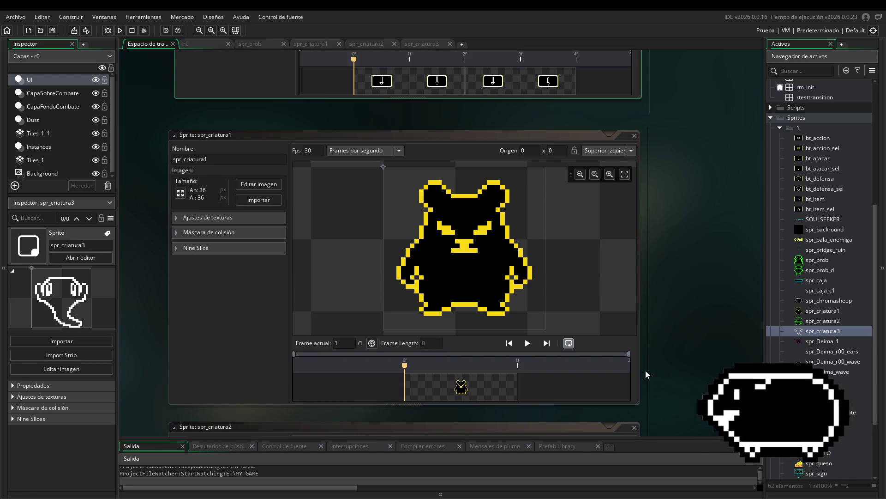
scroll(649, 368, "up", 8)
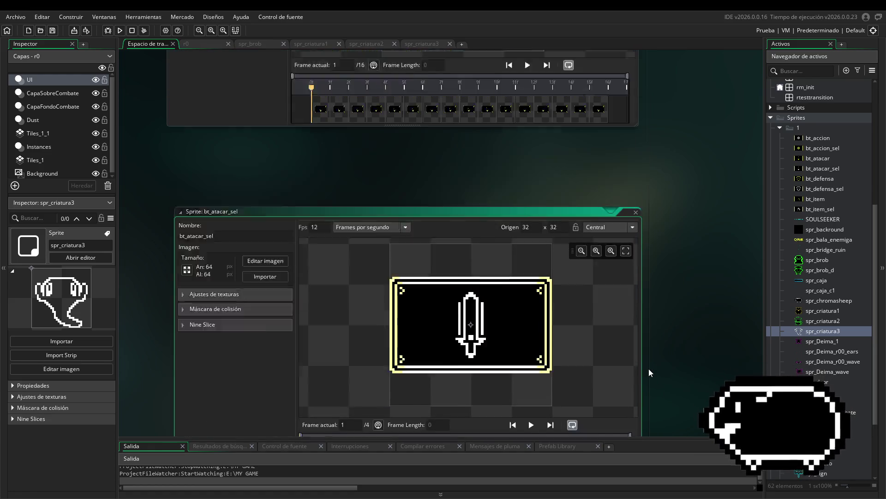
scroll(649, 365, "up", 1)
scroll(649, 365, "up", 3)
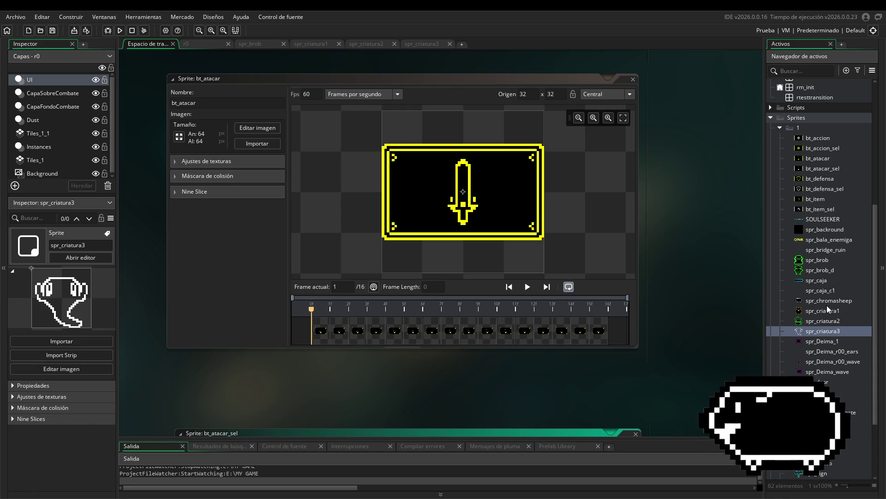
Open the spr_criatura3 ghost sprite window in the workspace, then switch to Discord.
double_click(829, 331)
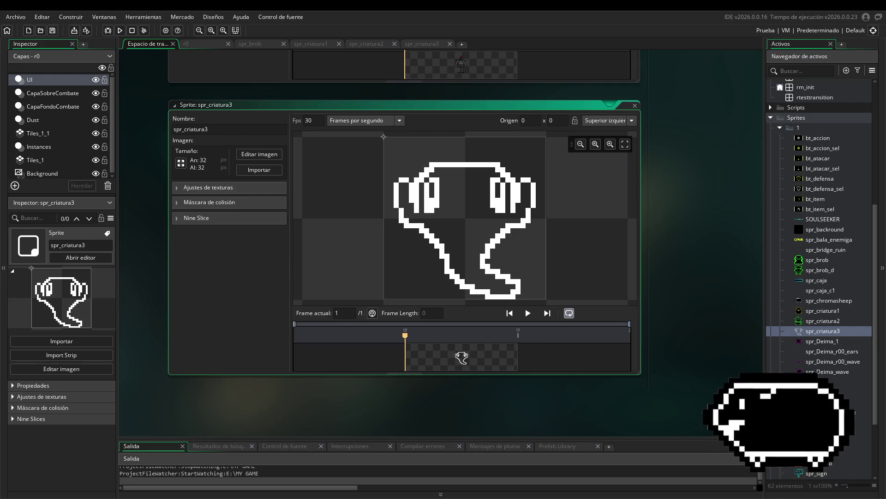
key("alt+Tab")
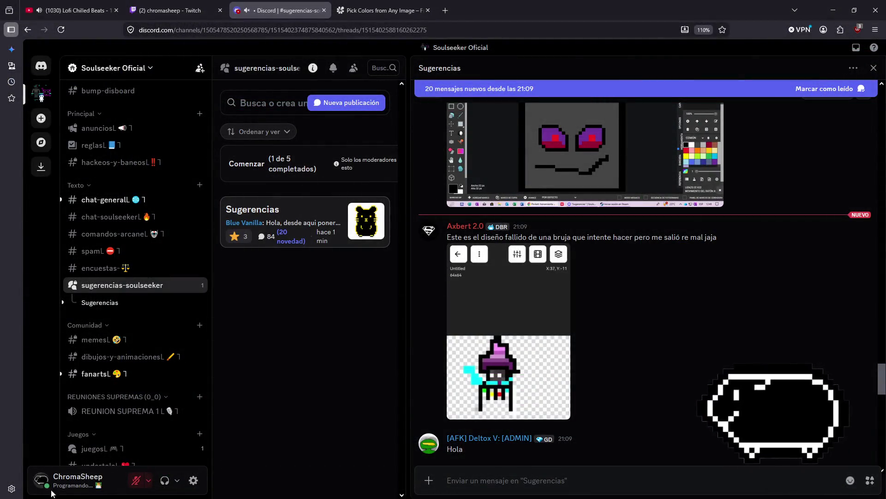
left_click_drag(468, 237, 556, 248)
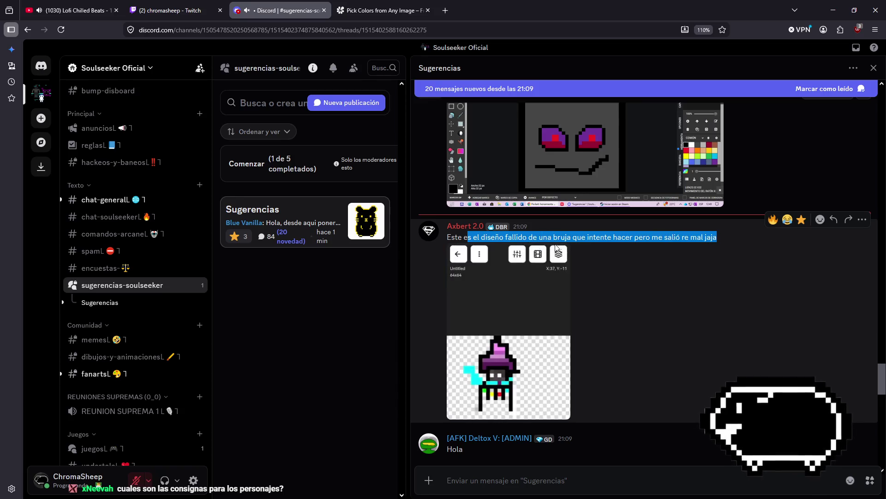
left_click(692, 313)
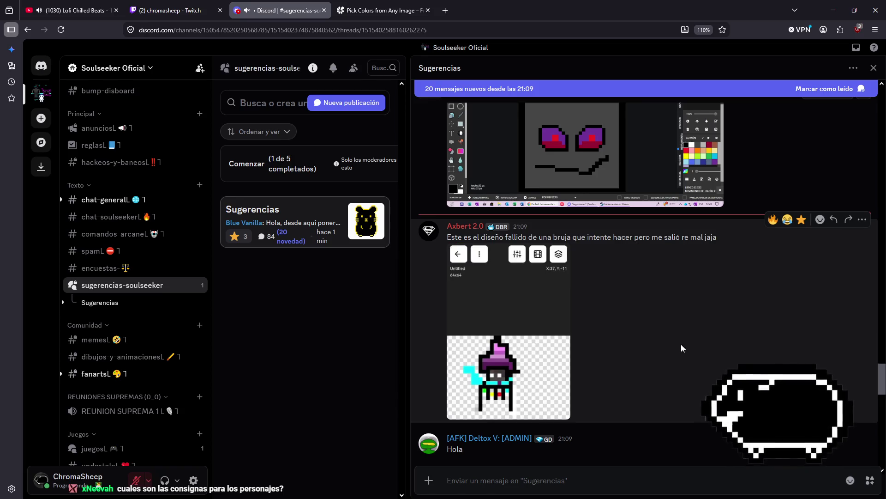
scroll(682, 348, "down", 3)
scroll(444, 299, "up", 2)
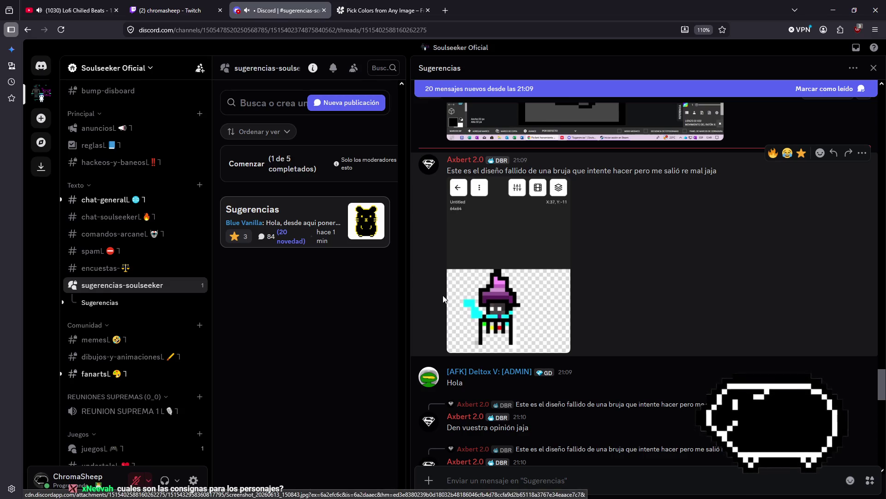
left_click(496, 315)
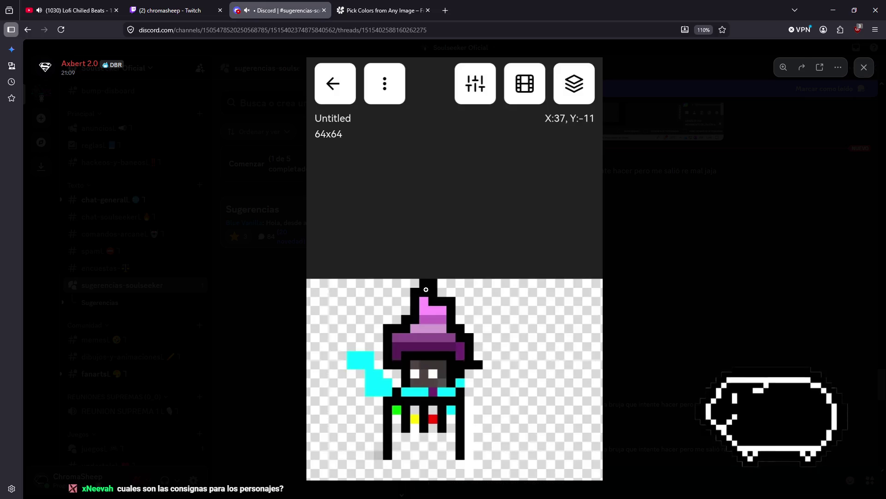
left_click(650, 375)
scroll(664, 300, "down", 10)
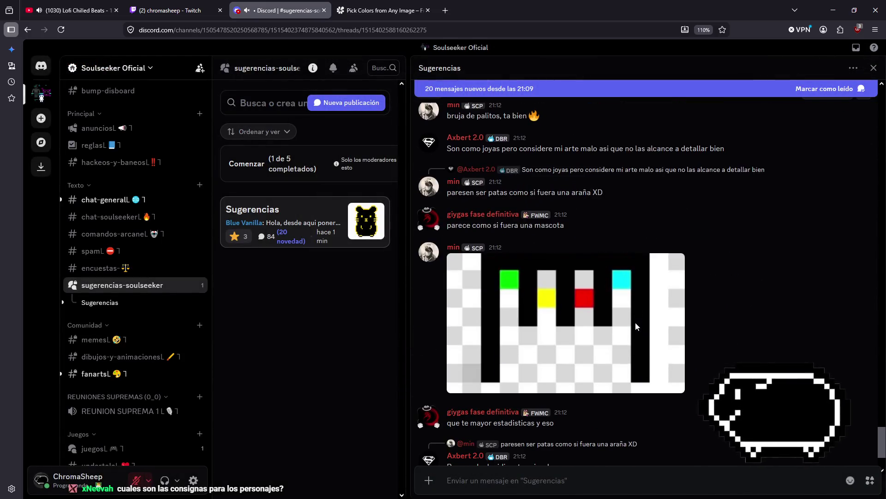
scroll(635, 322, "down", 3)
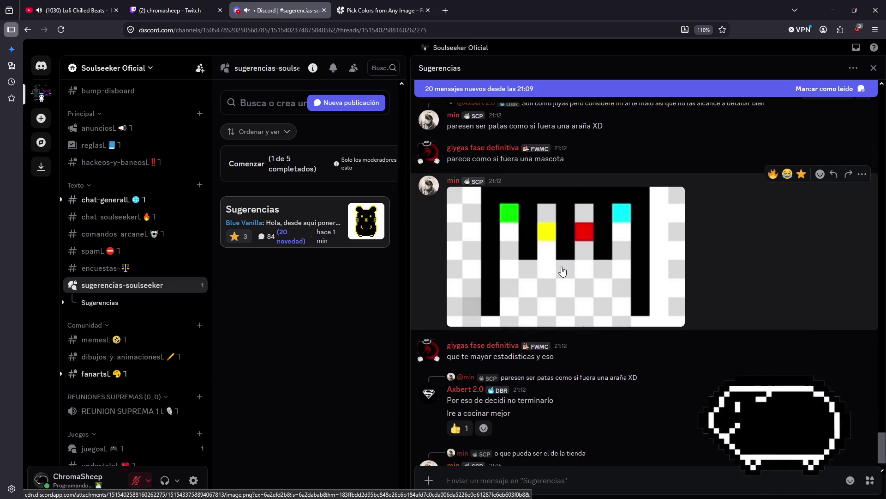
scroll(562, 271, "down", 1)
scroll(515, 276, "up", 3)
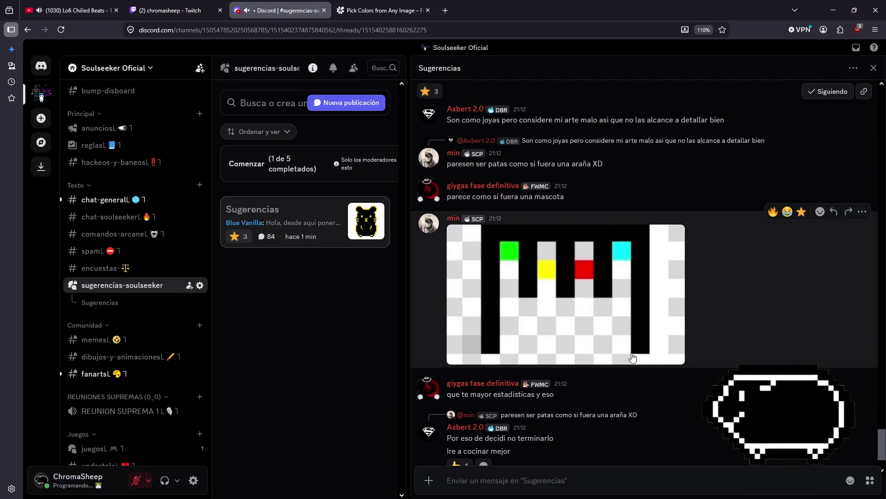
scroll(134, 256, "up", 4)
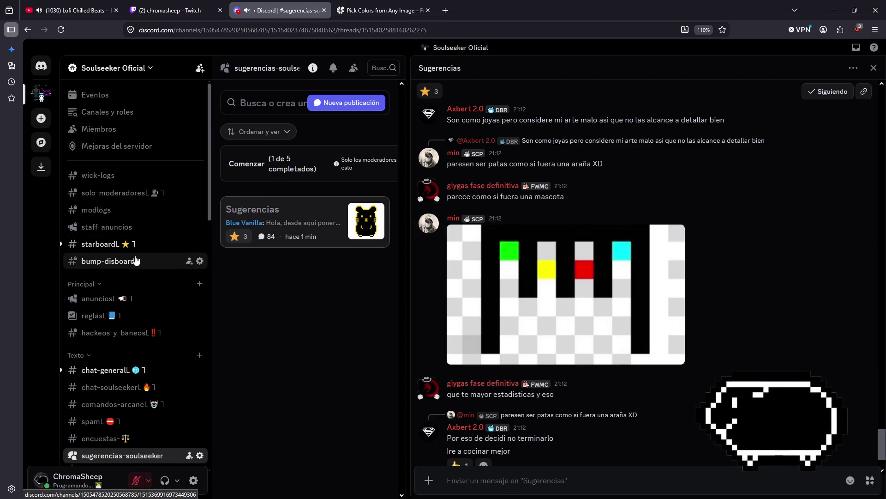
Browse the starboard and chat-general channels of the Soulseeker Oficial server.
left_click(132, 245)
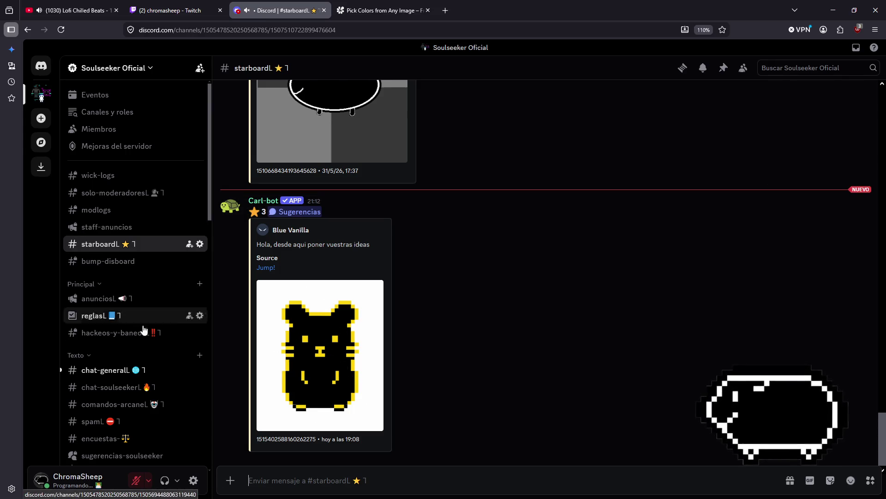
left_click(134, 370)
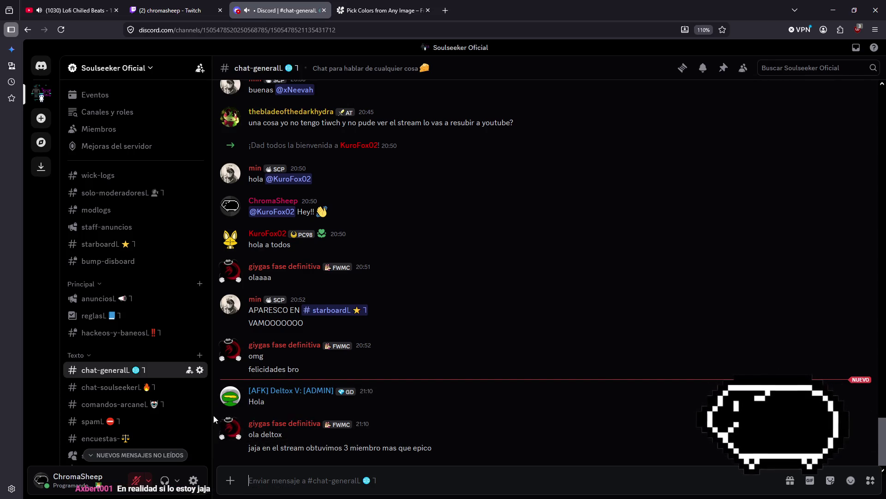
mouse_move(142, 370)
scroll(142, 372, "down", 5)
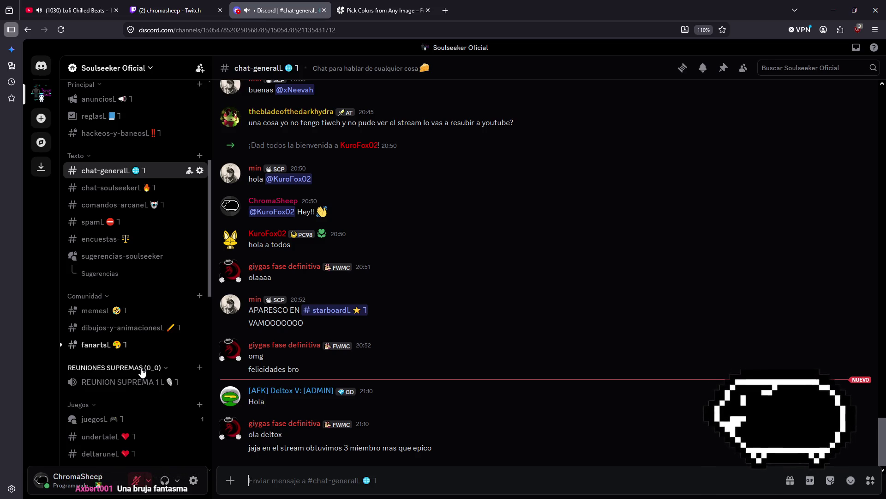
Open the fanarts channel and scroll through its latest messages.
left_click(96, 345)
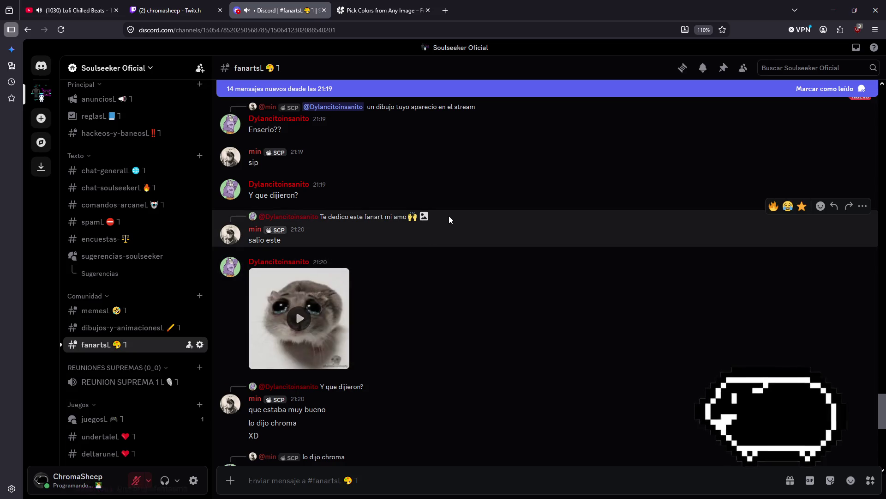
scroll(480, 273, "down", 6)
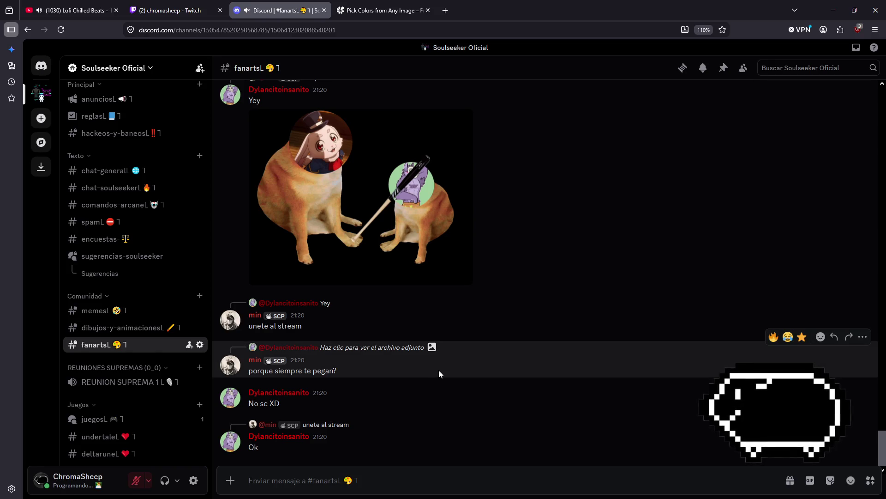
scroll(328, 240, "up", 2)
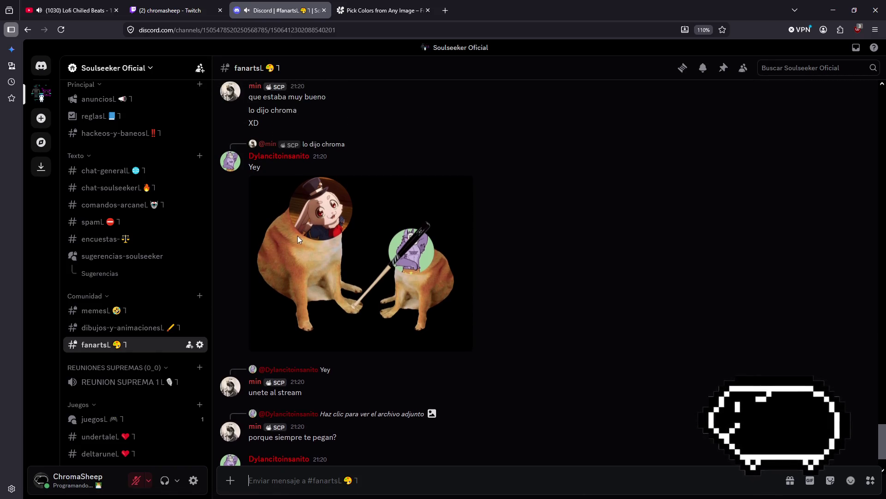
scroll(353, 307, "down", 2)
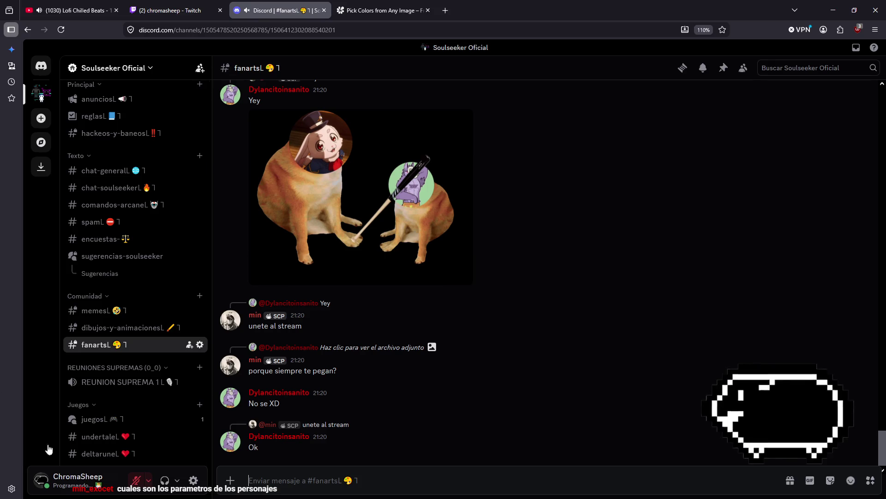
scroll(123, 336, "down", 3)
scroll(124, 341, "up", 5)
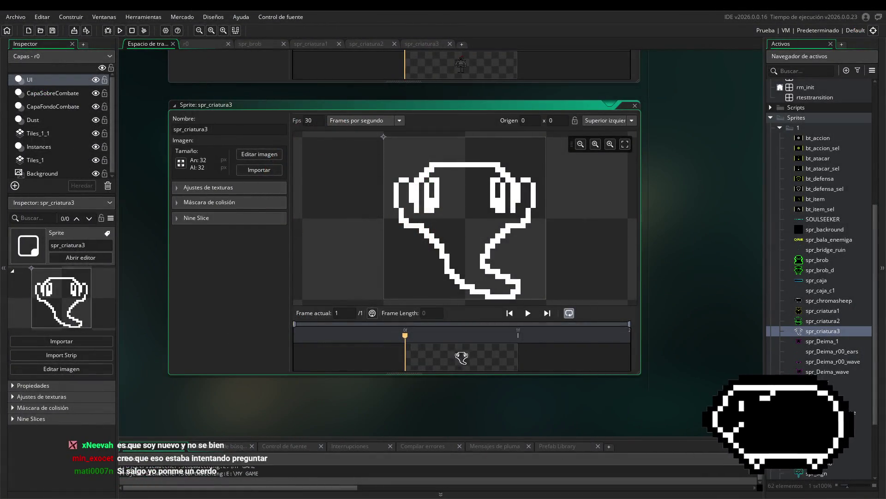
Shift the workspace left and enlarge the spr_criatura3 sprite window.
left_click_drag(706, 312, 666, 324)
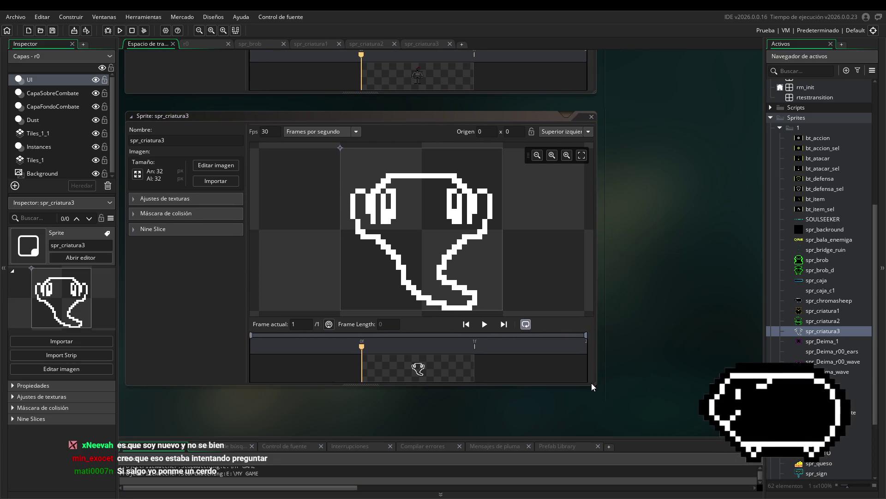
mouse_move(596, 384)
left_mouse_down()
mouse_move(679, 434)
mouse_move(734, 438)
left_mouse_up()
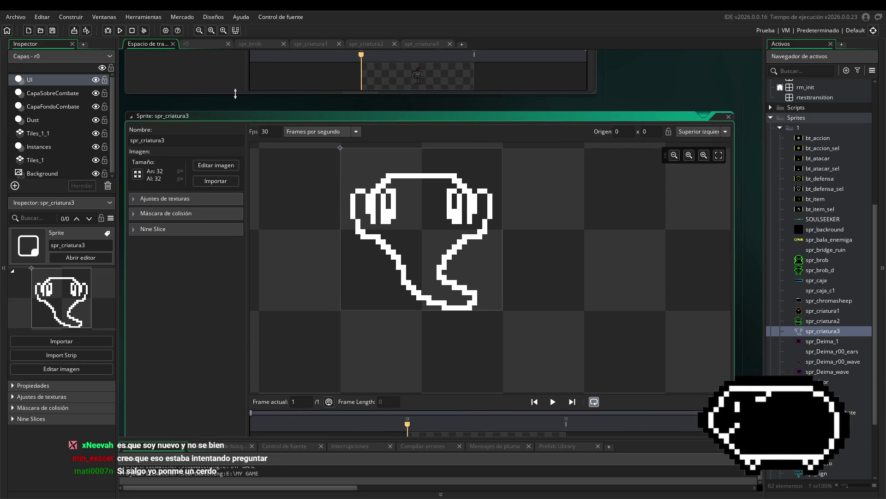
left_click_drag(125, 111, 103, 67)
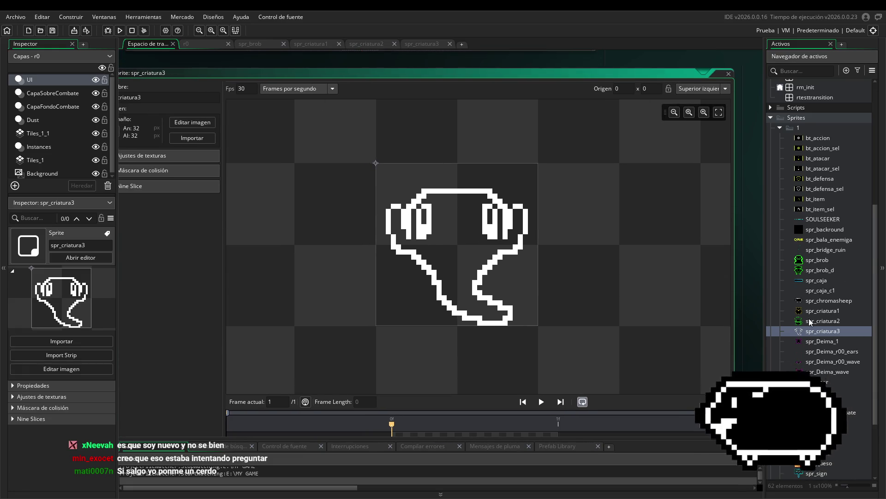
Fill the ghost's body and the leftover white in its left eye with solid black.
left_click(192, 122)
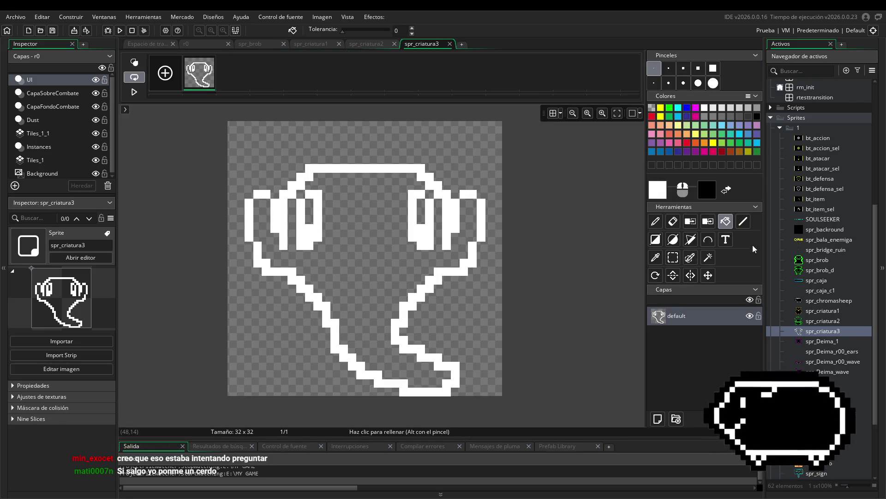
left_click(356, 261)
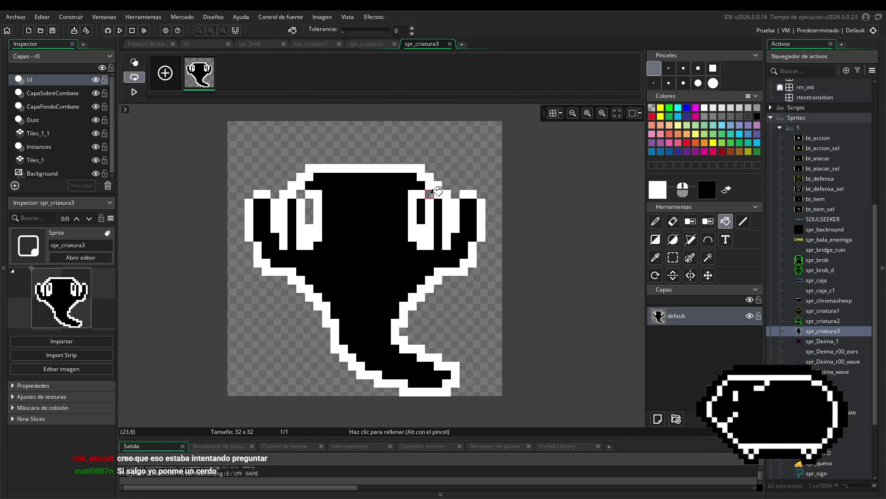
left_click(308, 197)
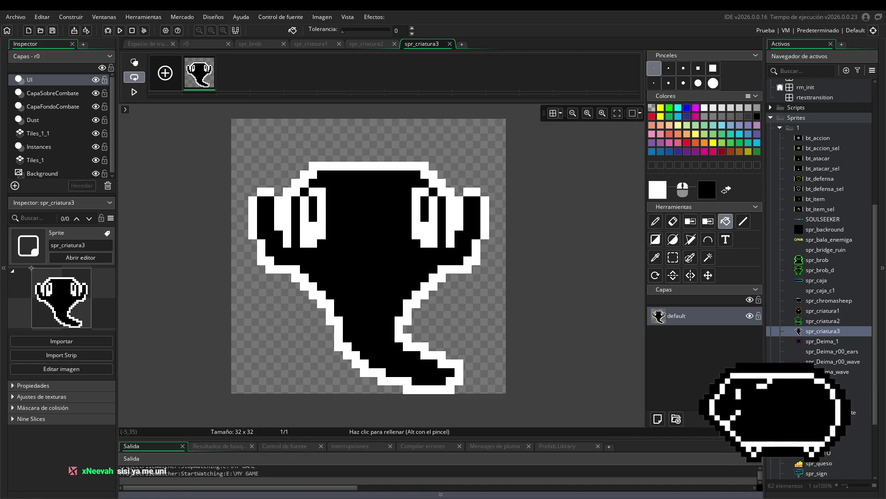
Return to Discord and scroll the fanarts channel.
key("alt+Tab")
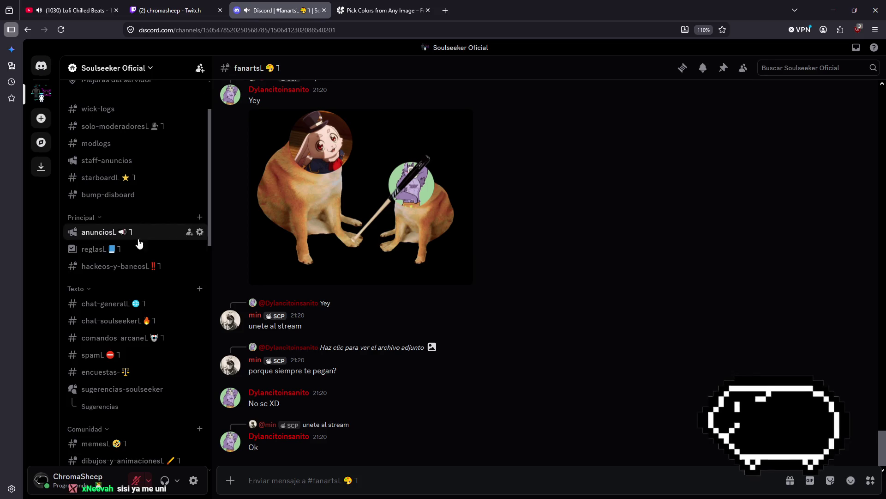
scroll(126, 422, "down", 3)
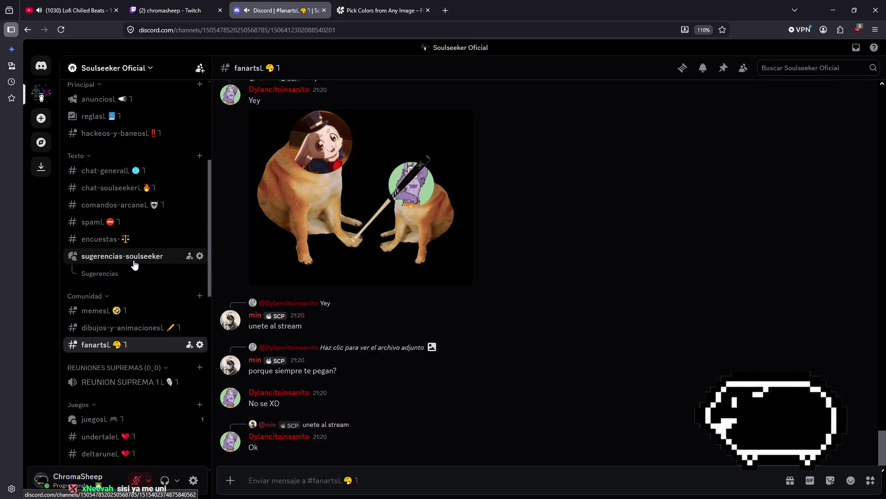
scroll(133, 267, "up", 5)
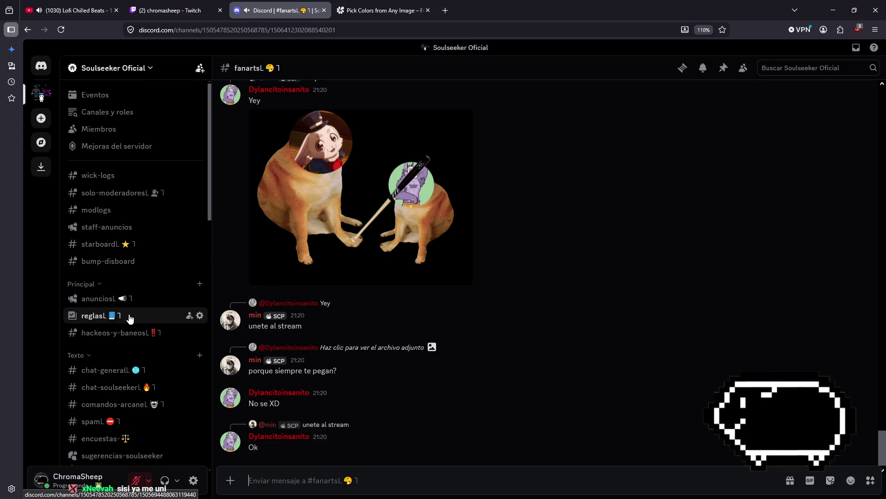
Open Canales y roles > Explorar canales and scroll down the server's channel list.
left_click(106, 114)
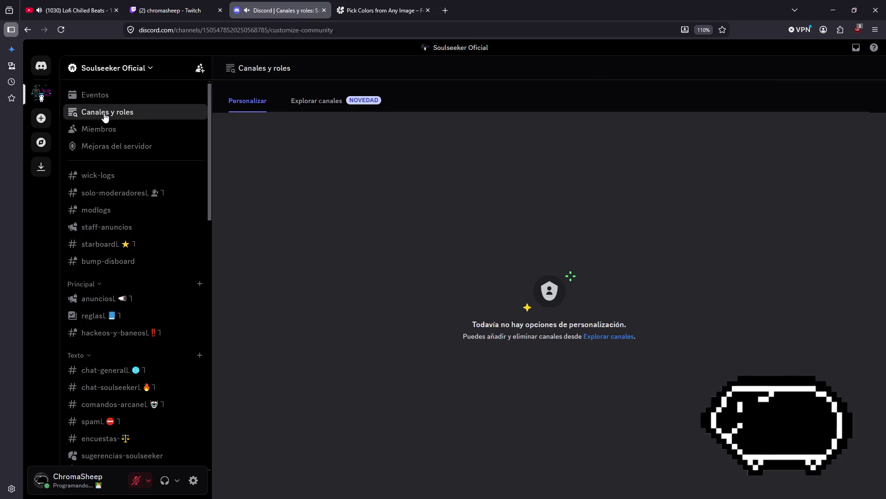
left_click(316, 109)
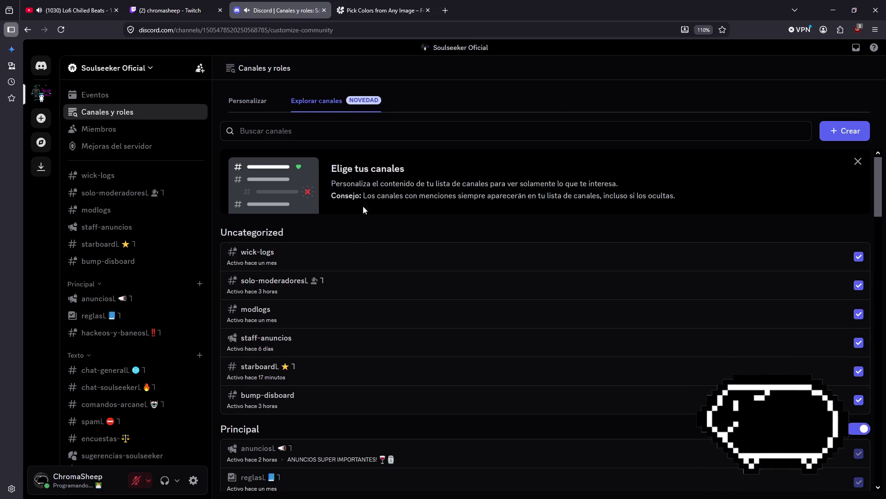
scroll(323, 267, "down", 1)
scroll(740, 352, "down", 2)
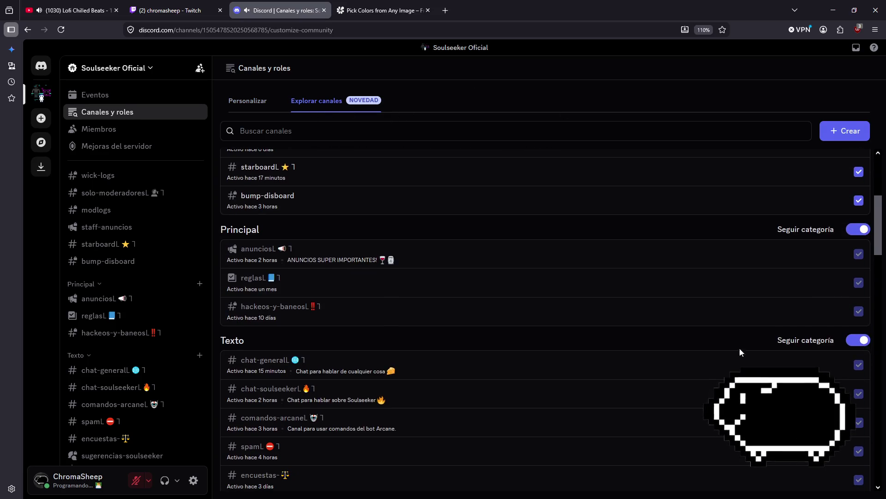
scroll(337, 276, "down", 1)
scroll(306, 387, "down", 3)
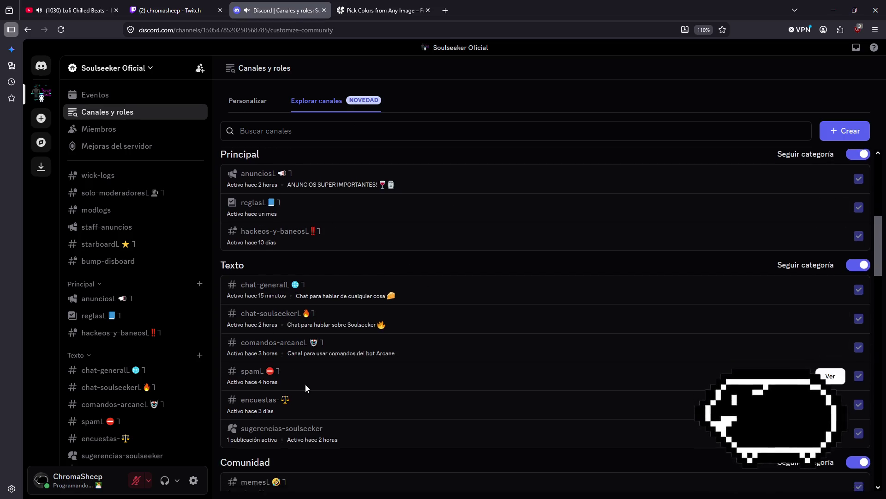
scroll(486, 341, "down", 2)
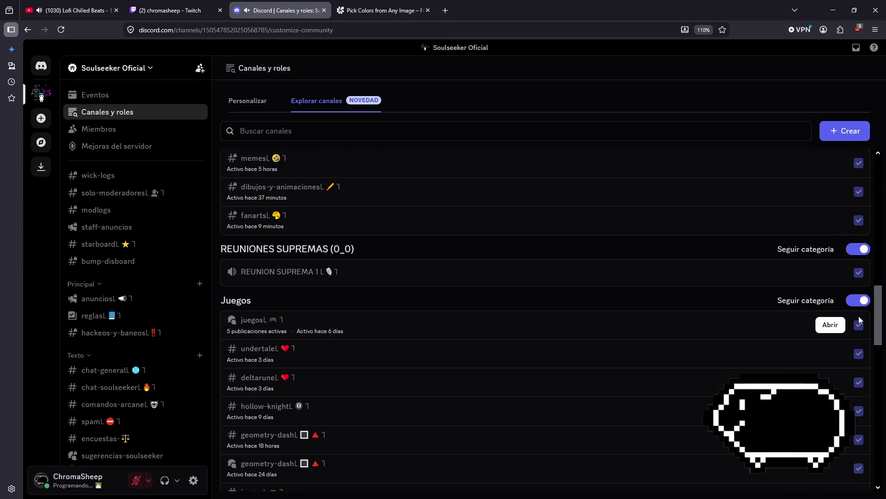
scroll(361, 298, "down", 5)
scroll(361, 297, "down", 5)
Open the sugerencias-soulseeker forum channel from the channel list.
scroll(344, 374, "up", 6)
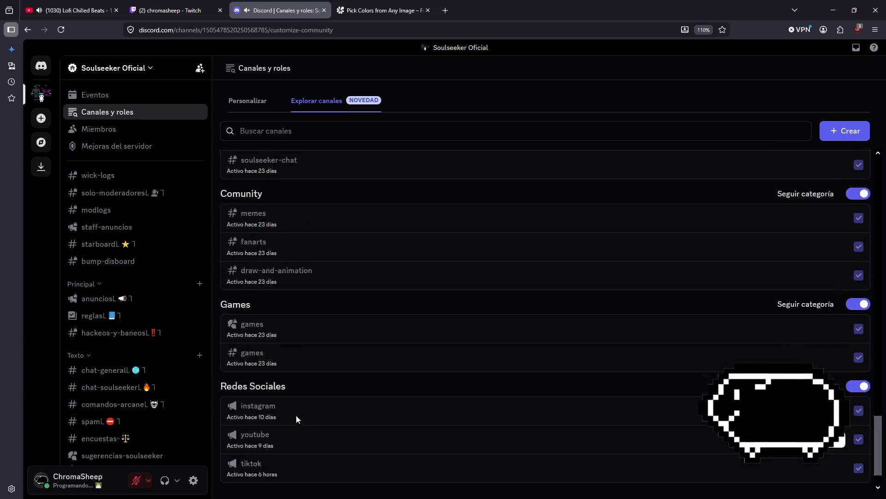
scroll(383, 443, "up", 10)
scroll(153, 337, "down", 3)
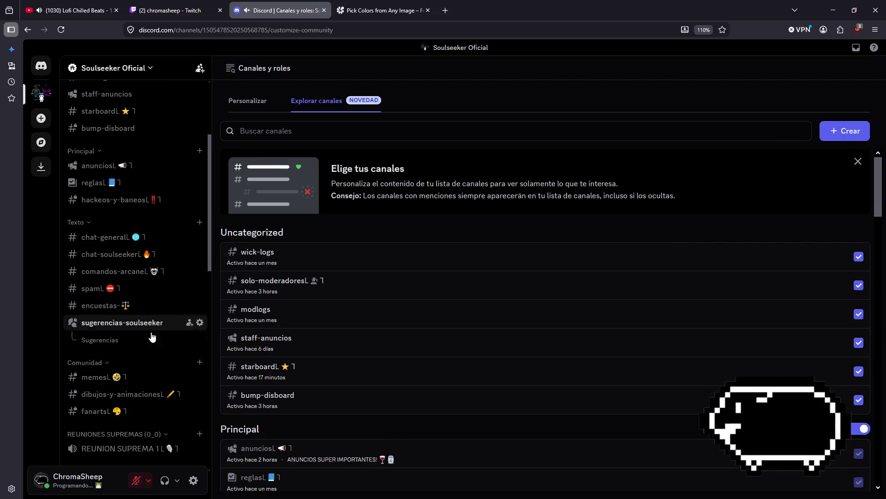
left_click(113, 324)
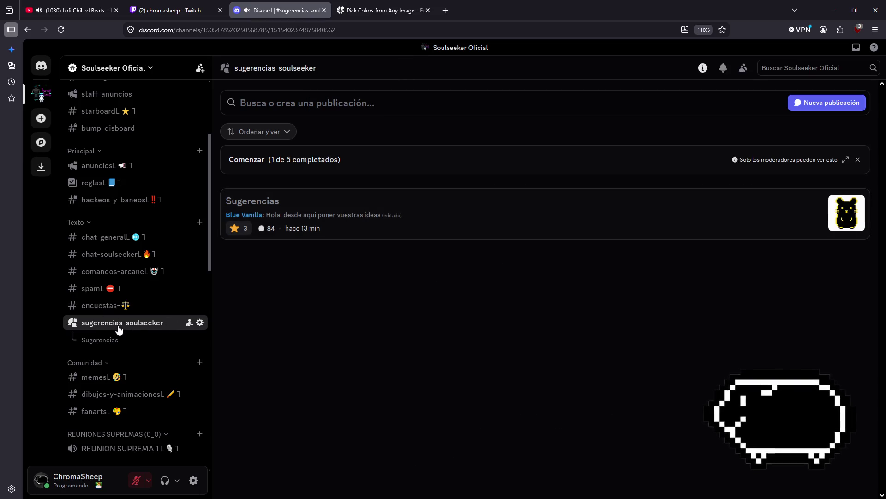
Open the Sugerencias post thread and enlarge the pixel-art rock creature image.
left_click(347, 217)
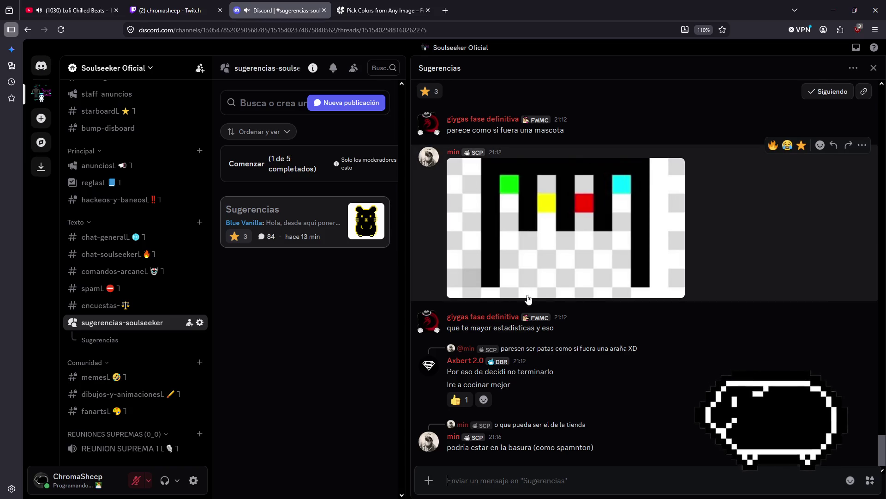
scroll(721, 131, "up", 4)
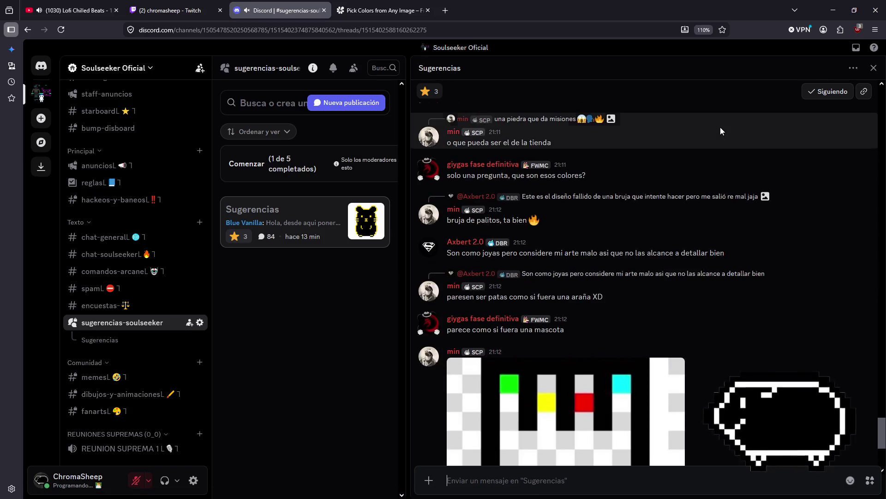
scroll(533, 317, "up", 10)
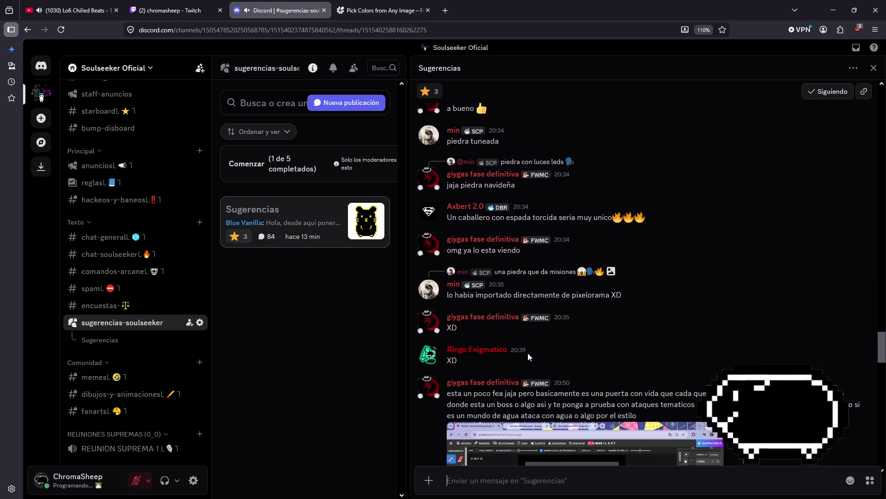
scroll(528, 353, "down", 9)
scroll(531, 352, "up", 2)
scroll(614, 374, "up", 4)
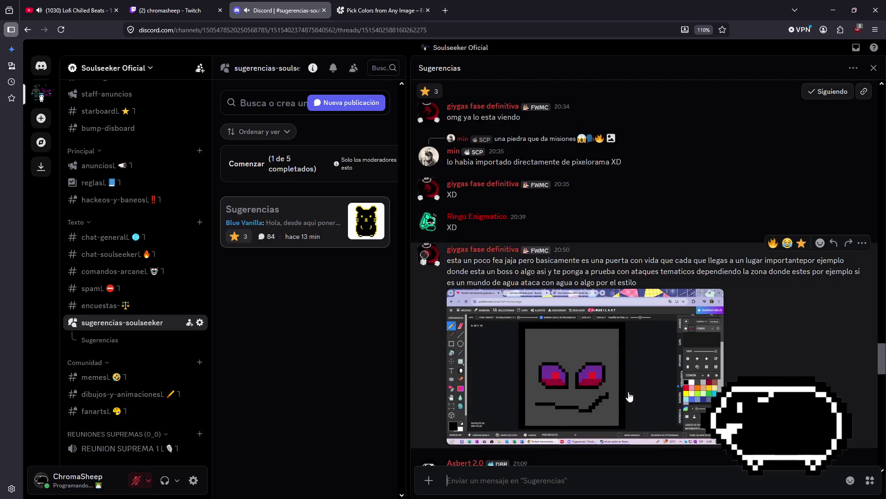
scroll(629, 396, "up", 3)
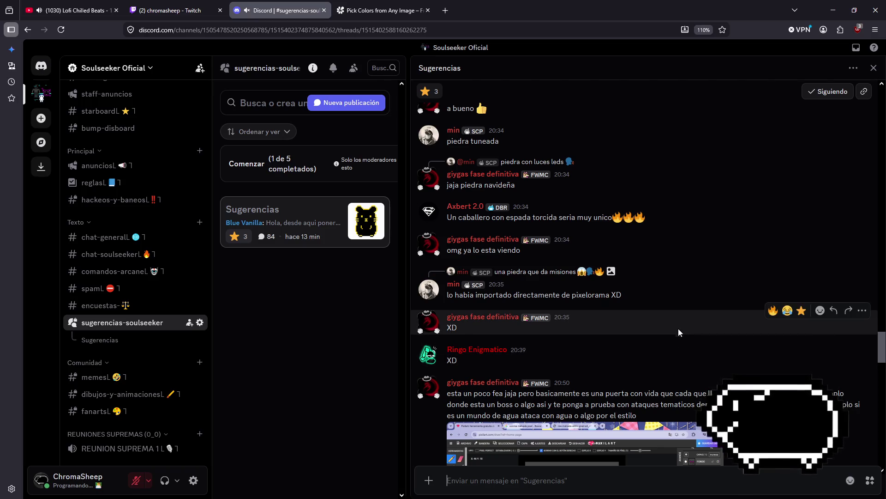
scroll(677, 328, "up", 15)
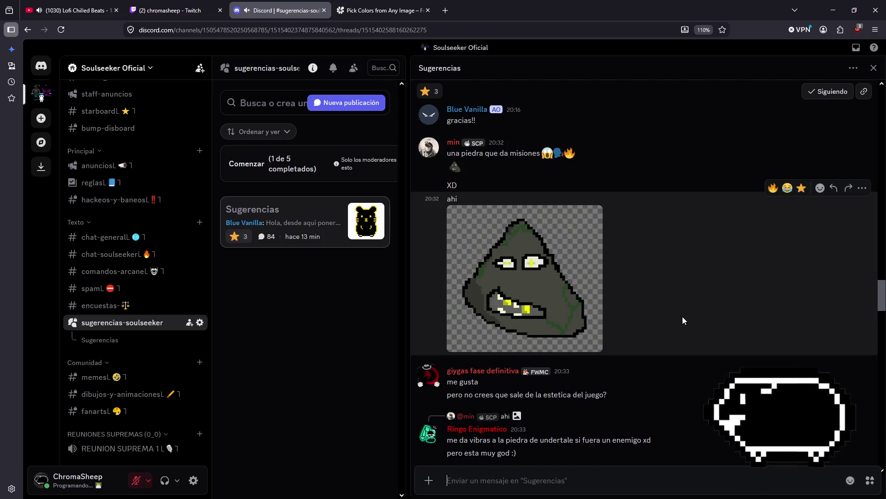
scroll(682, 317, "up", 2)
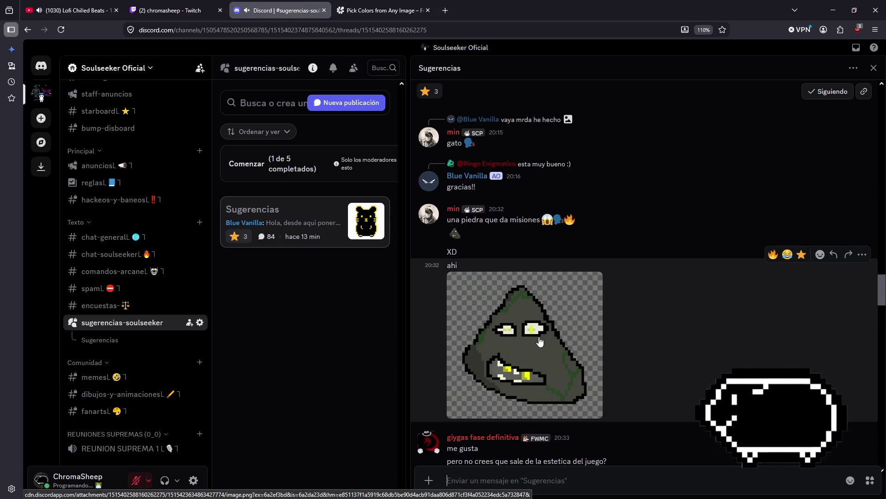
left_click(540, 342)
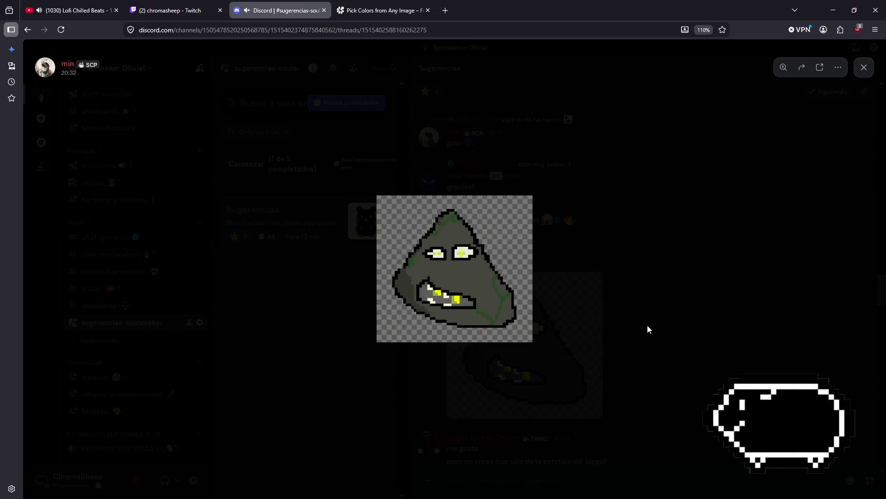
Close the rock image, scroll up the thread, and view the blue wizard drawing enlarged.
left_click(647, 329)
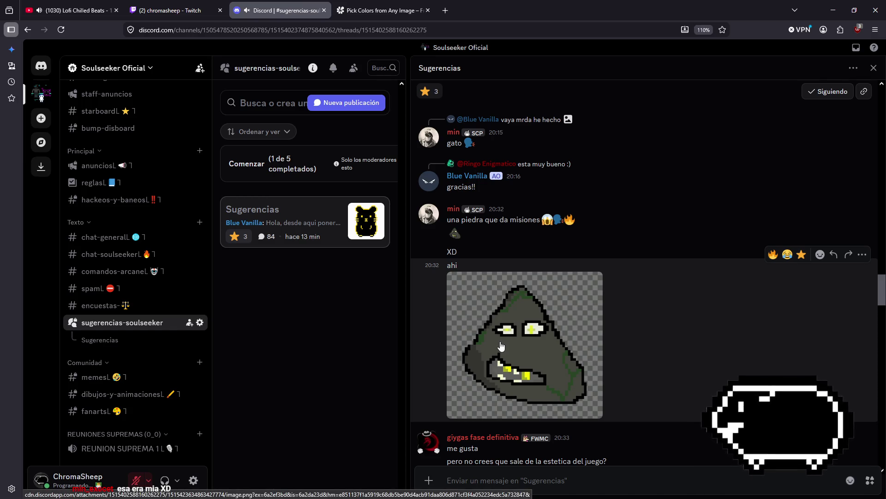
scroll(735, 327, "up", 3)
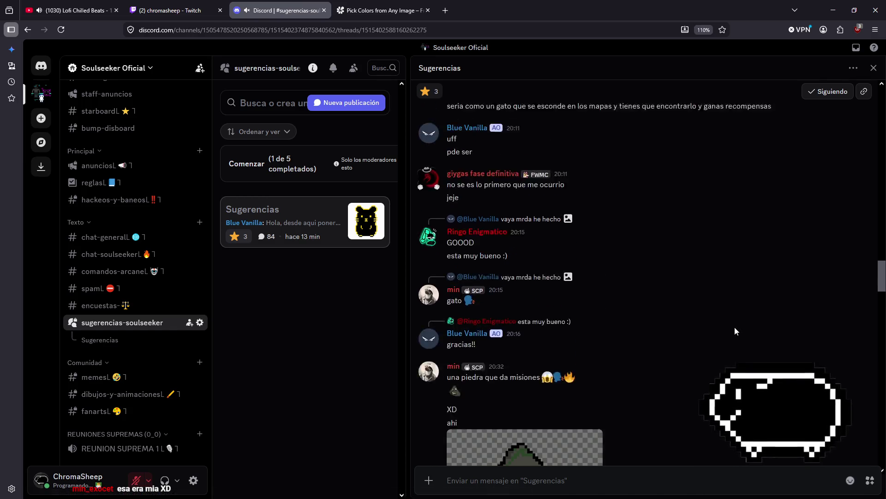
scroll(735, 327, "up", 5)
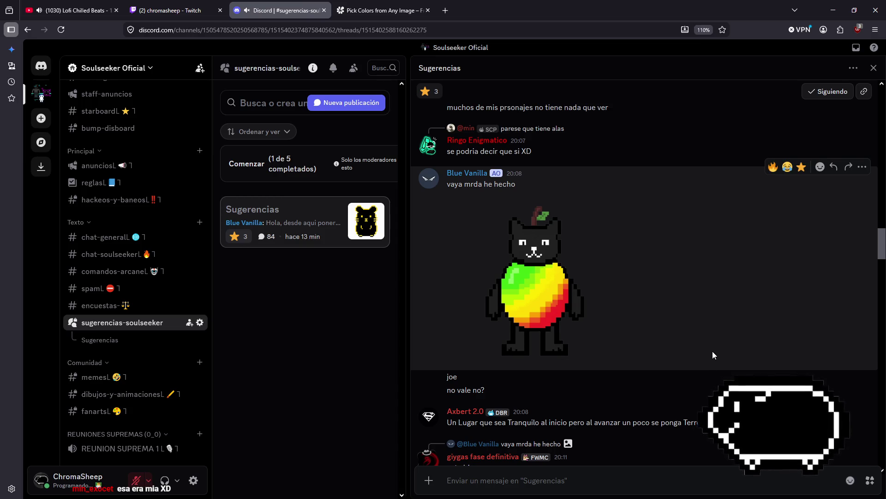
scroll(713, 351, "up", 10)
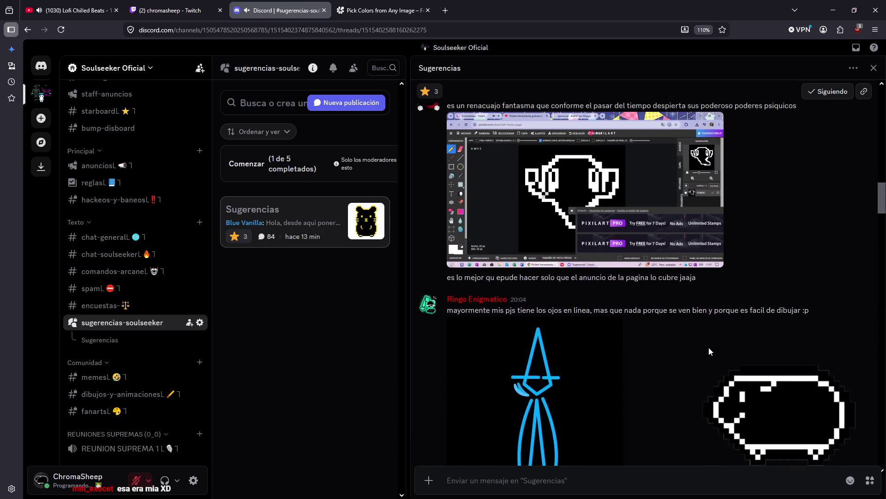
scroll(708, 348, "down", 4)
scroll(709, 347, "up", 6)
scroll(706, 354, "down", 4)
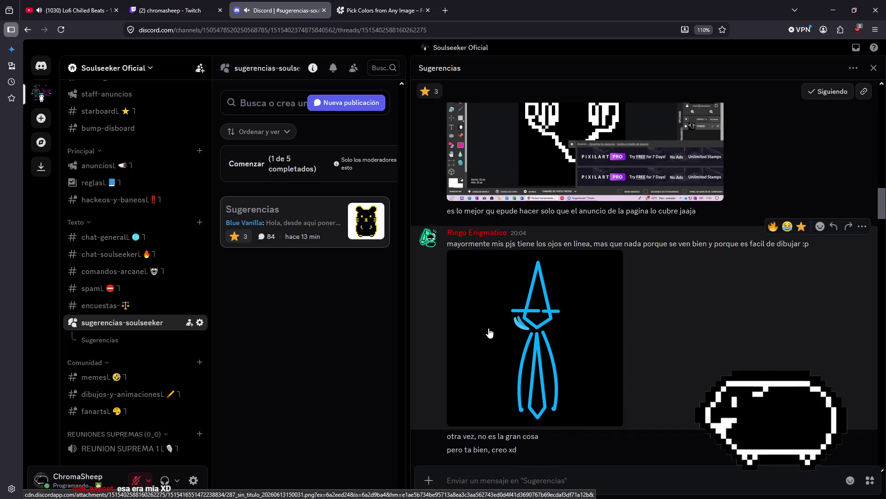
left_click(490, 333)
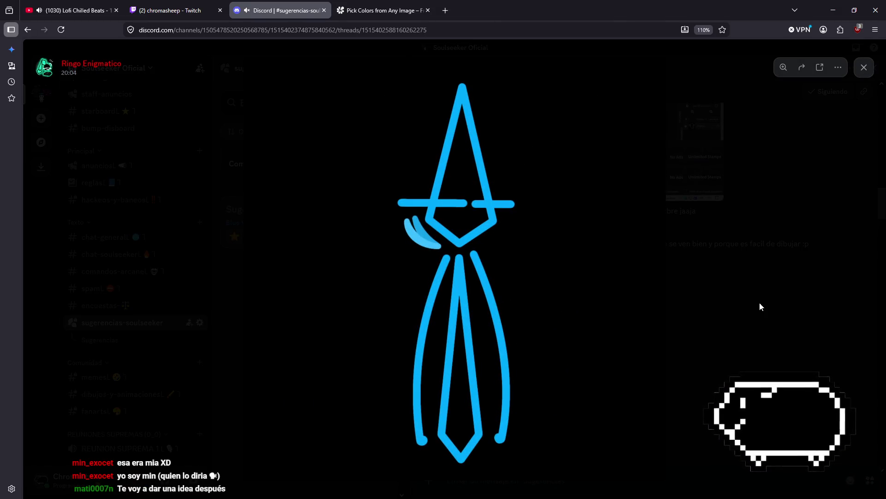
left_click(760, 305)
Scroll to the newest Sugerencias messages, then open the empty #instagram channel.
scroll(605, 366, "down", 10)
scroll(605, 368, "down", 15)
scroll(646, 330, "down", 10)
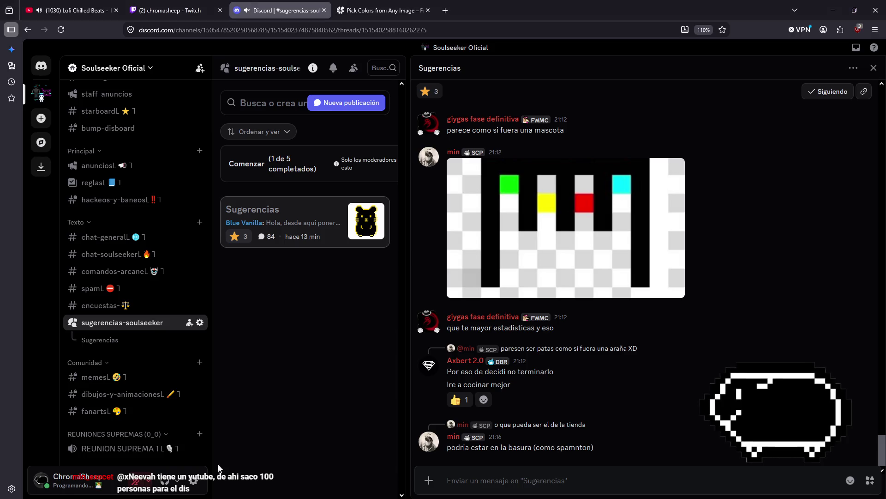
left_click(129, 414)
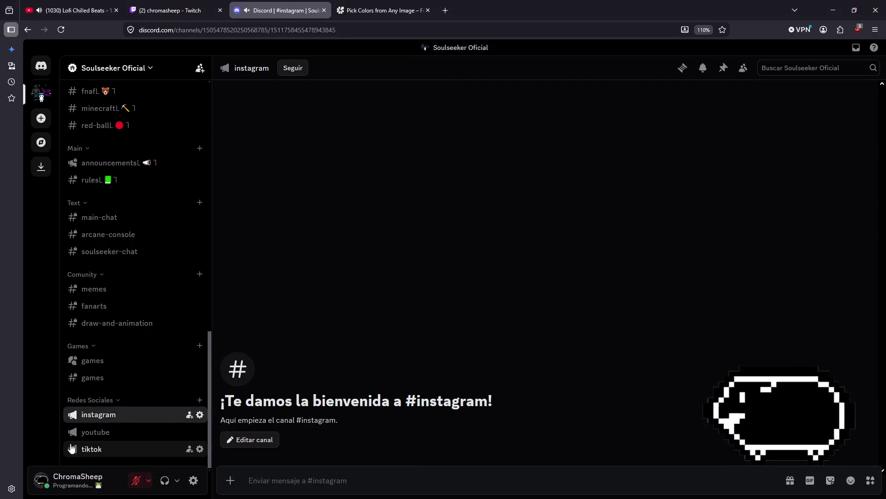
Cycle through the youtube, tiktok, youtube and instagram channels, ending on #tiktok.
left_click(90, 431)
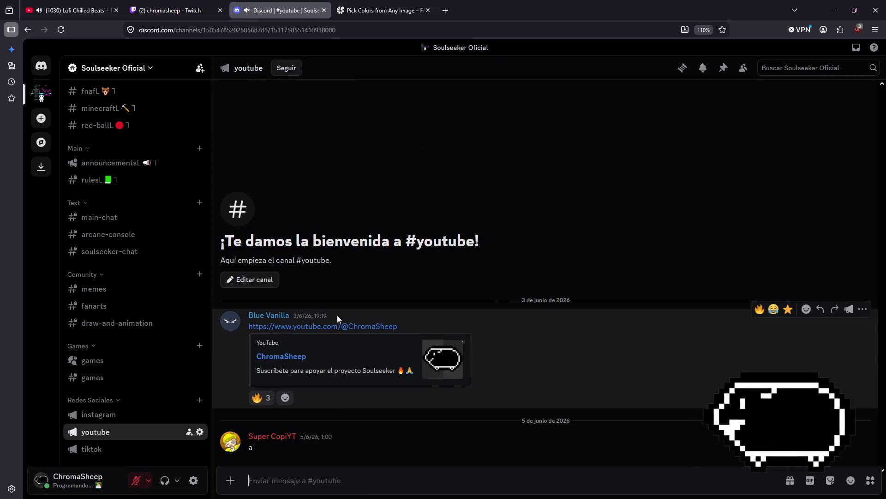
left_click(119, 455)
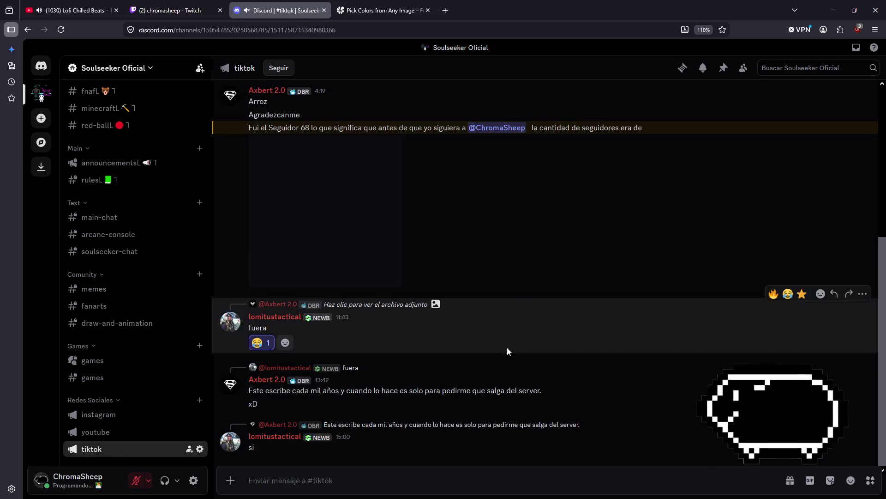
scroll(360, 270, "up", 5)
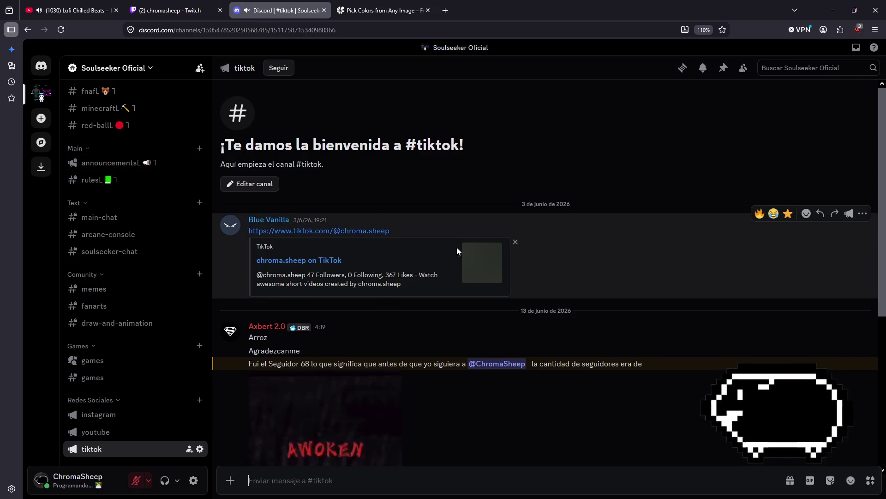
left_click(88, 434)
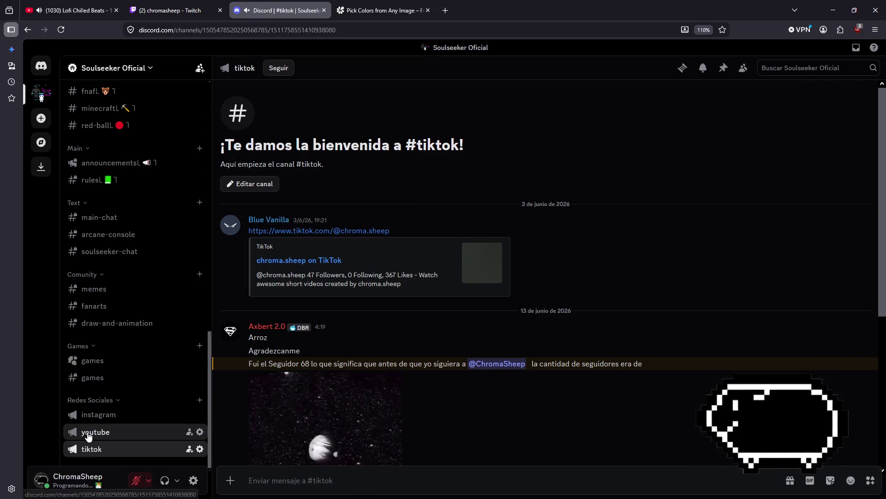
left_click(95, 414)
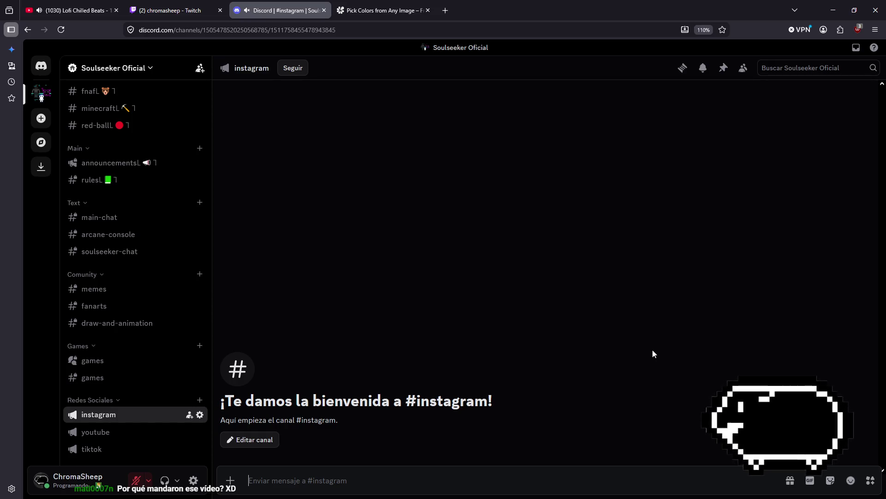
left_click(91, 448)
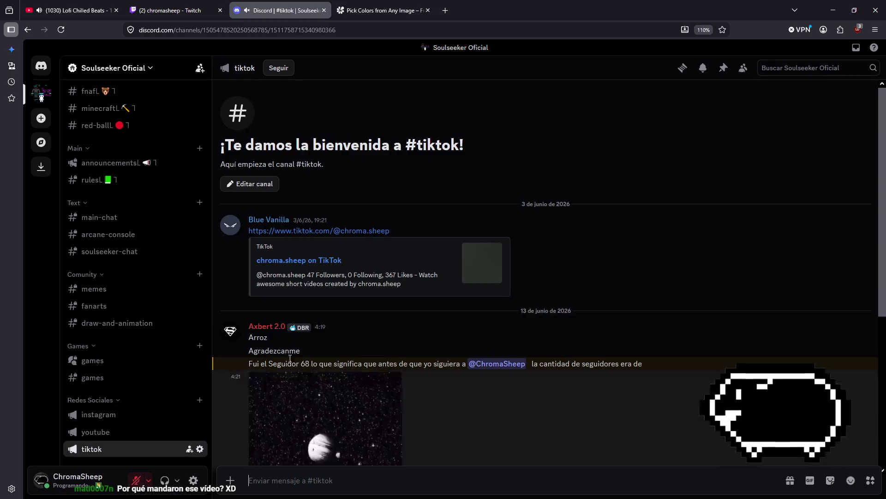
left_click_drag(261, 230, 326, 232)
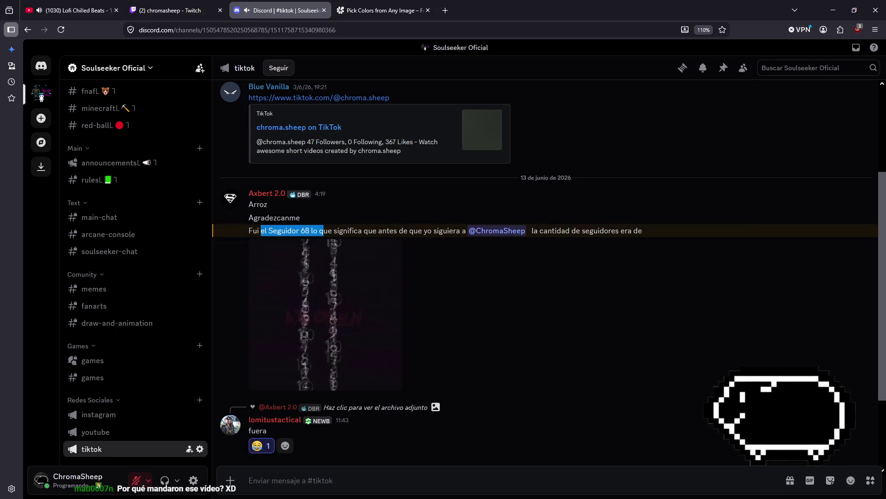
left_click_drag(427, 231, 642, 230)
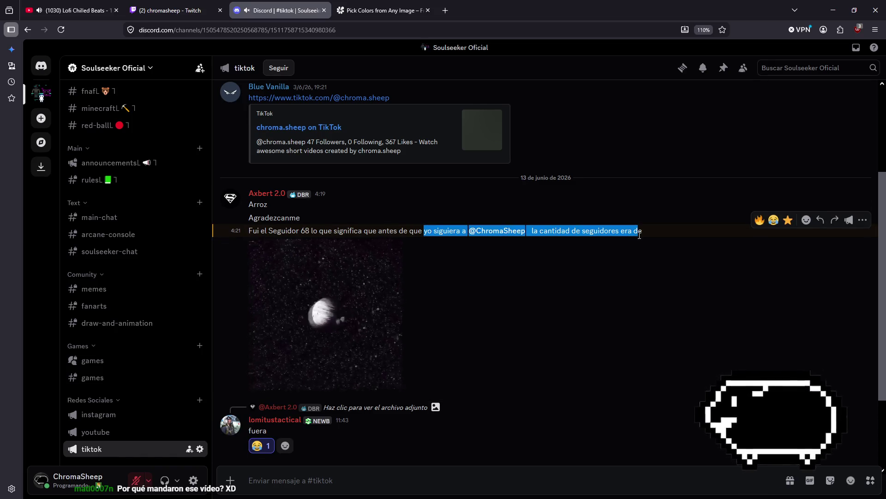
left_click(622, 317)
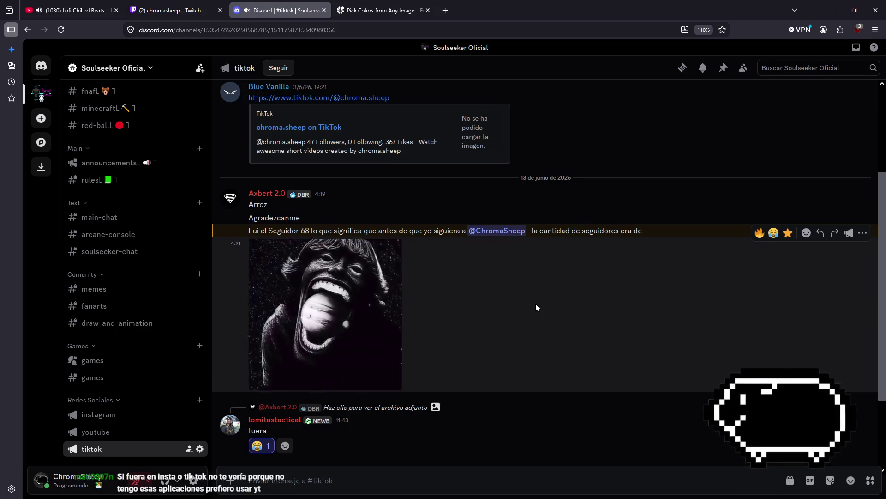
scroll(536, 303, "down", 3)
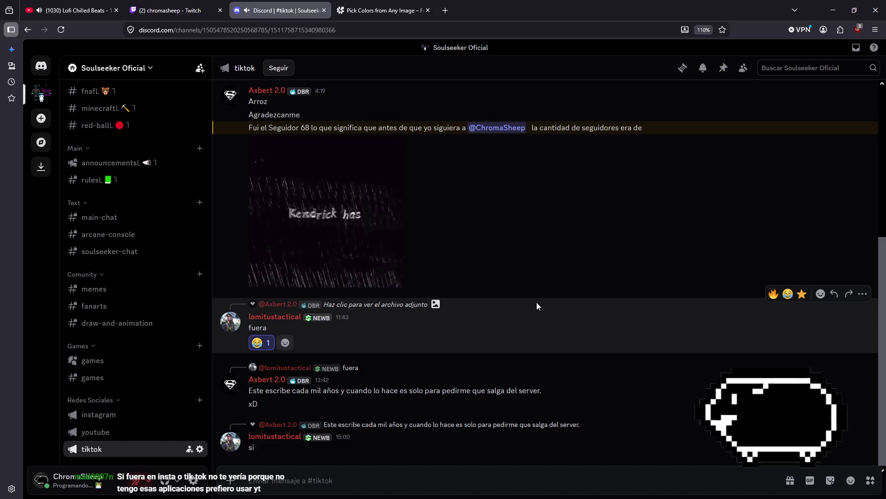